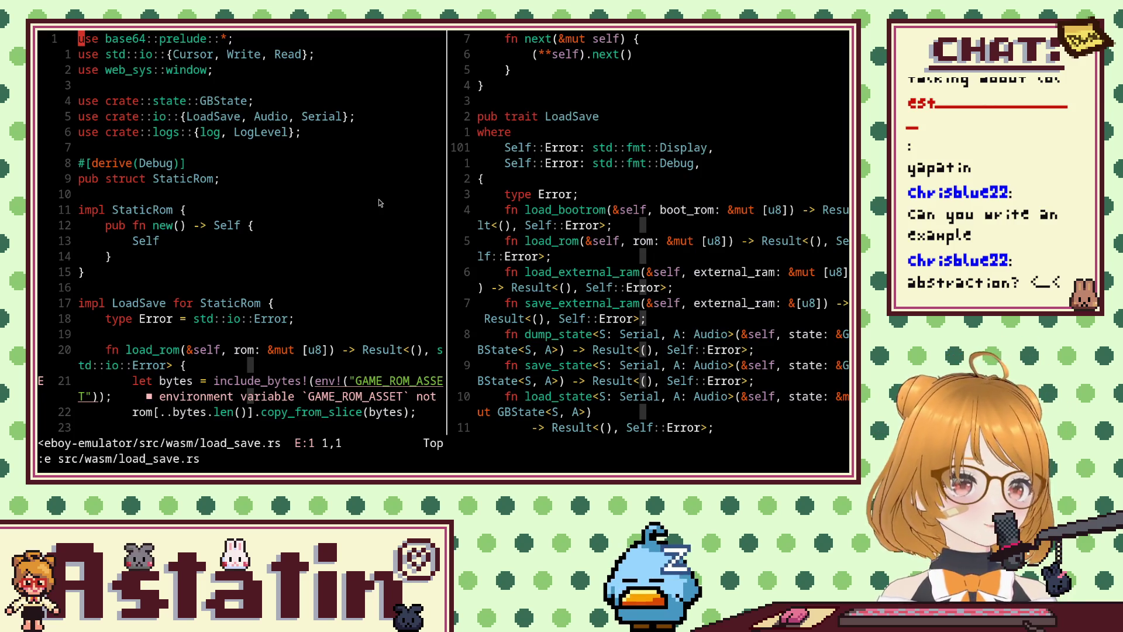
Open a new terminal window and launch vim there with an empty unnamed buffer.
{"action": "key", "text": "alt+Tab"}
{"action": "key", "text": "alt+Tab"}
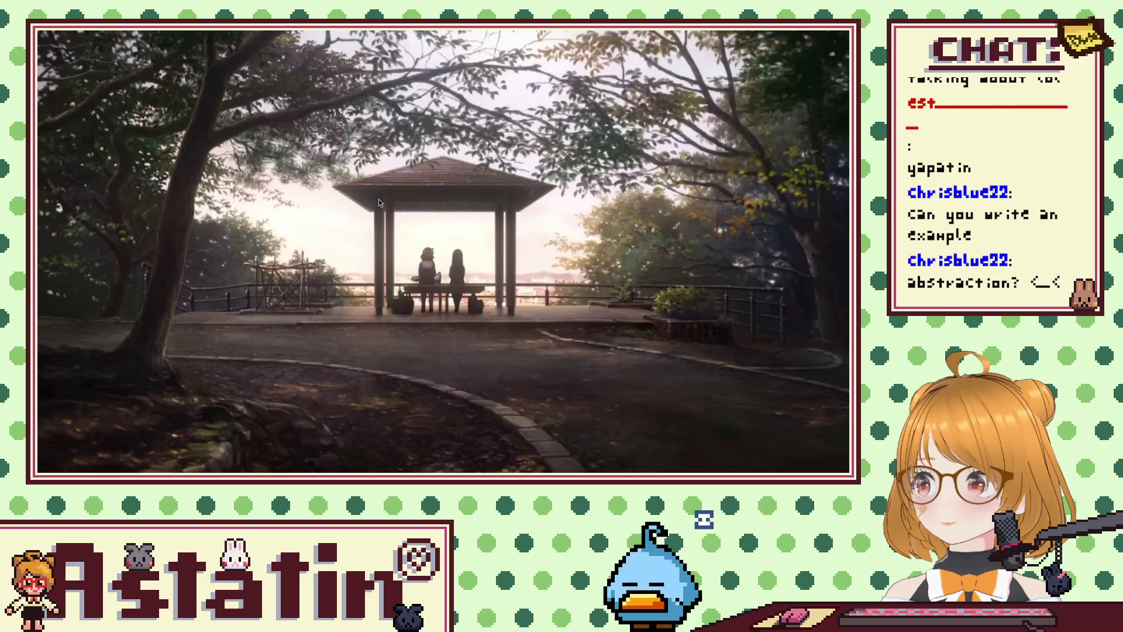
{"action": "key", "text": "super+Return"}
{"action": "type", "text": "vim"}
{"action": "key", "text": "Return"}
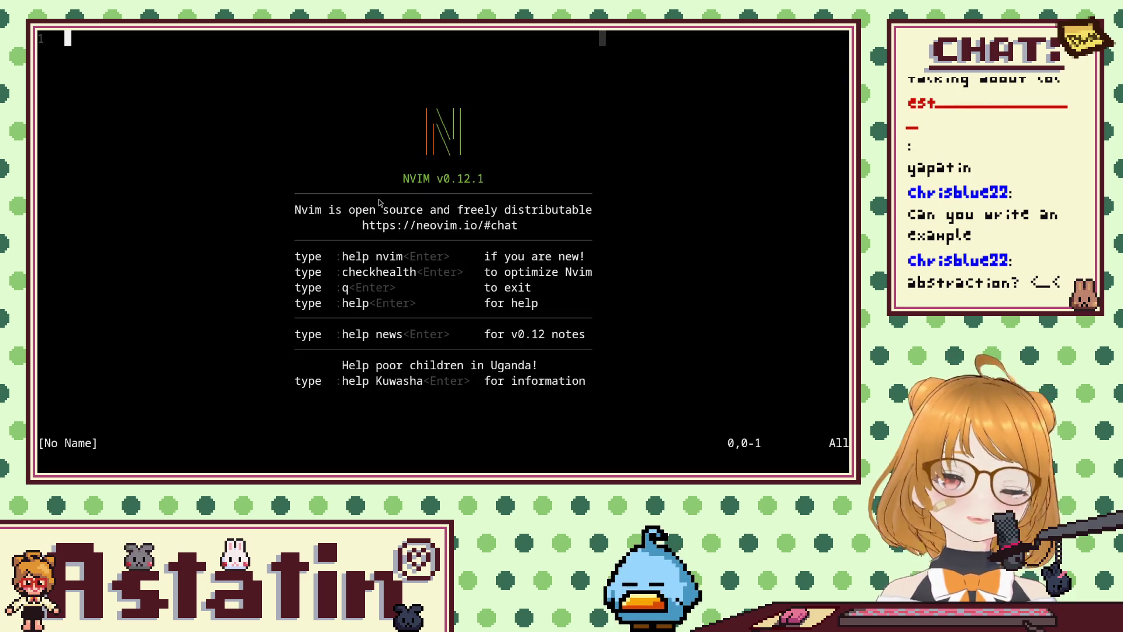
Type db and api on separate lines with a blank line between them.
{"action": "type", "text": "i#"}
{"action": "key", "text": "BackSpace"}
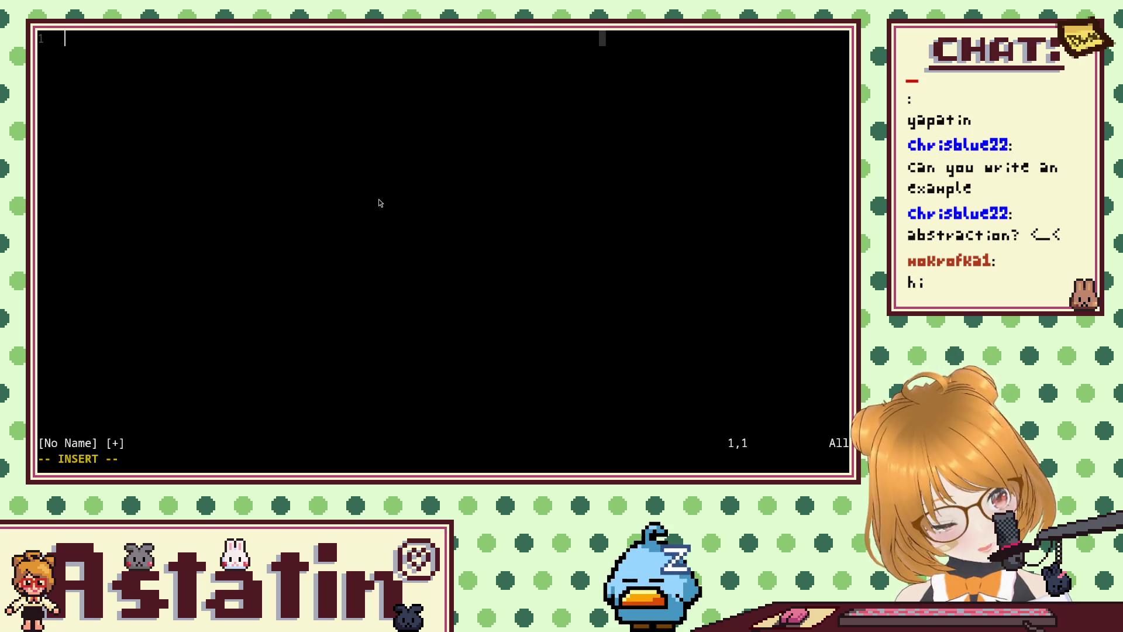
{"action": "type", "text": "db"}
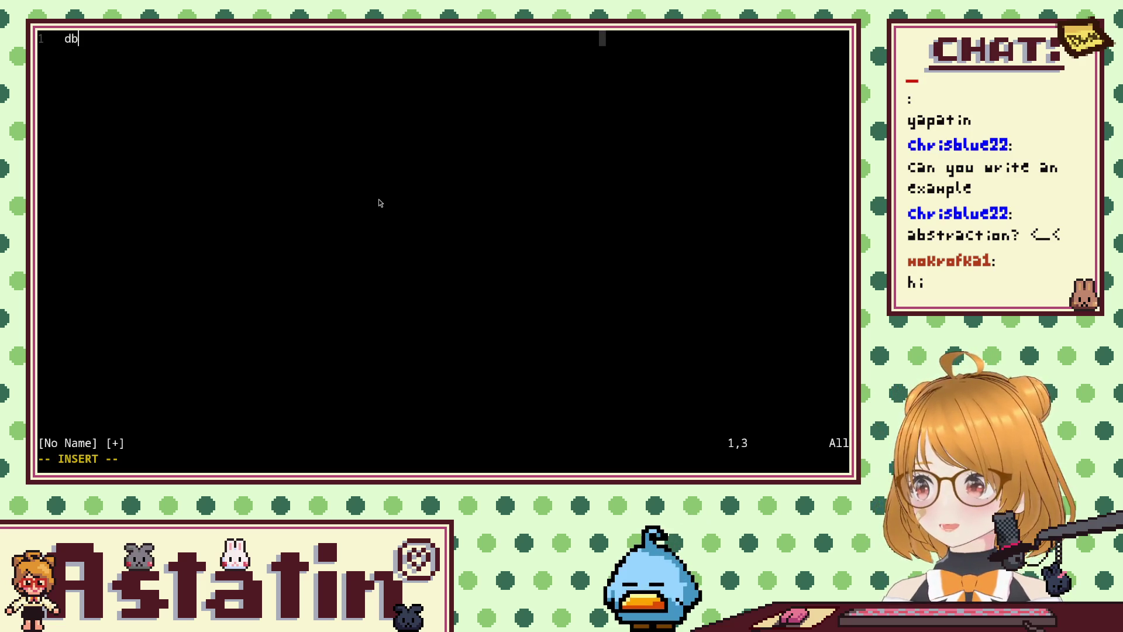
{"action": "key", "text": "Return"}
{"action": "key", "text": "Return"}
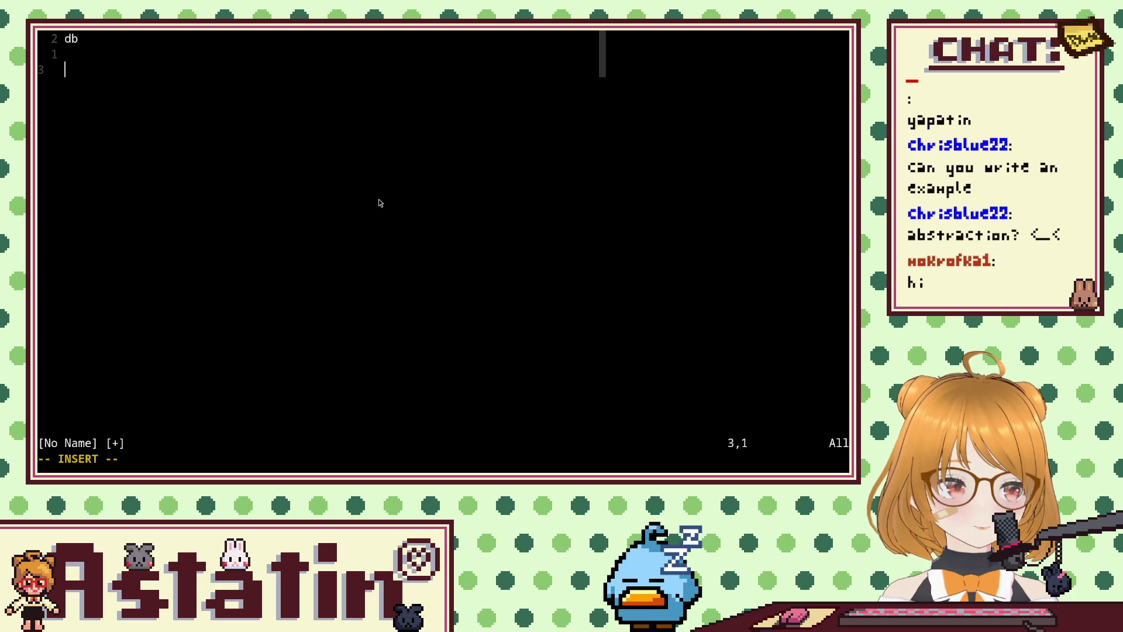
{"action": "type", "text": "ap"}
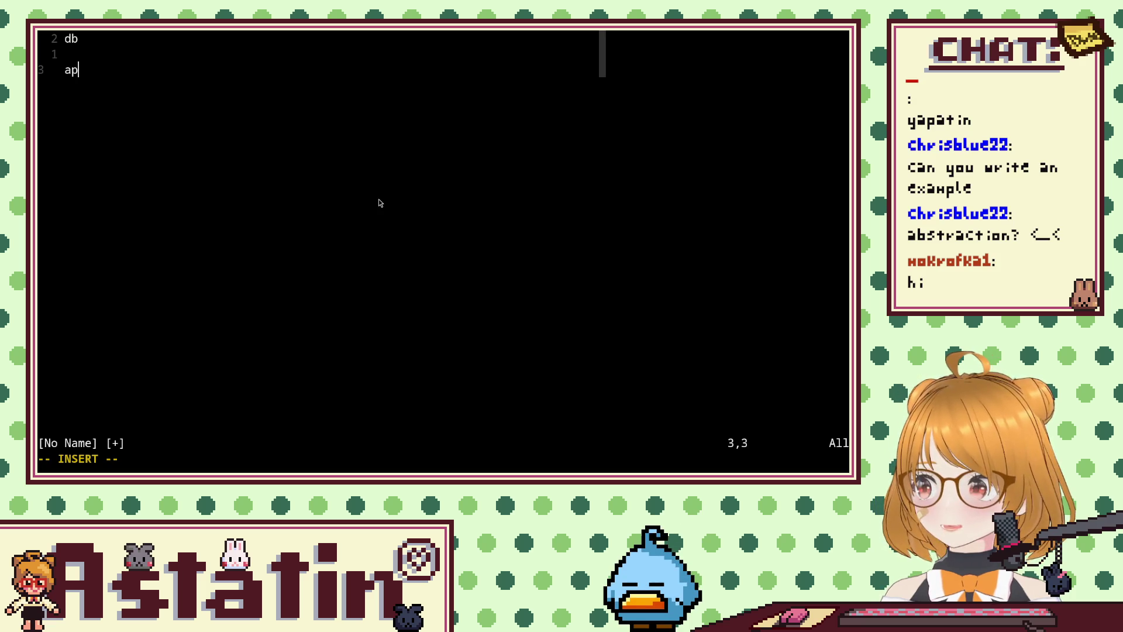
{"action": "type", "text": "i"}
{"action": "key", "text": "Return"}
{"action": "key", "text": "Return"}
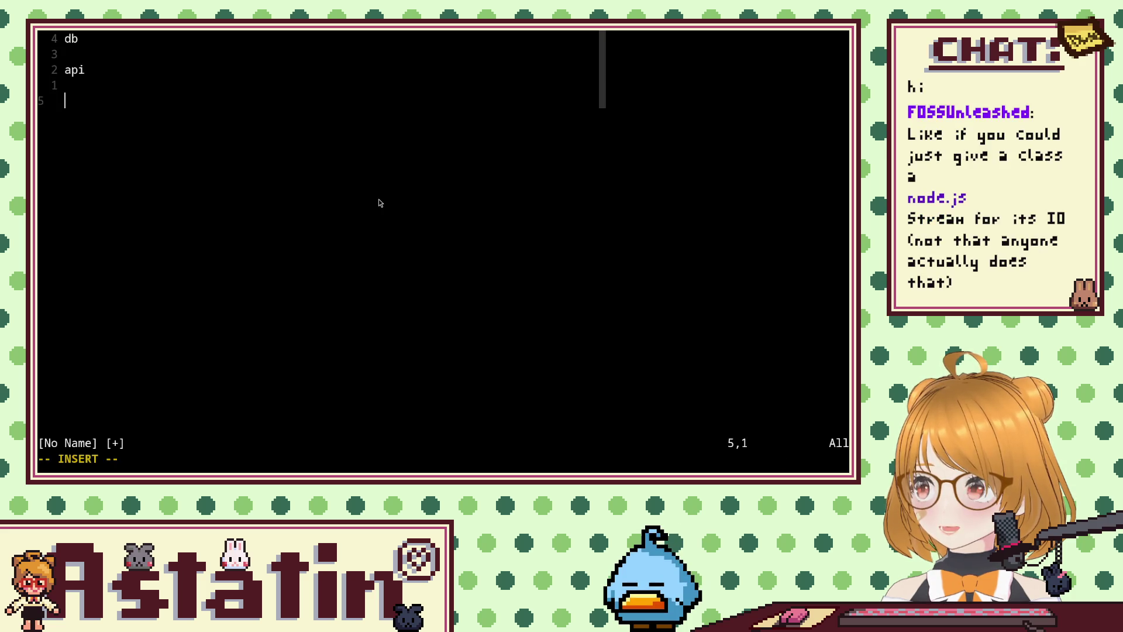
{"action": "key", "text": "BackSpace"}
{"action": "key", "text": "BackSpace"}
{"action": "key", "text": "BackSpace"}
{"action": "key", "text": "Escape"}
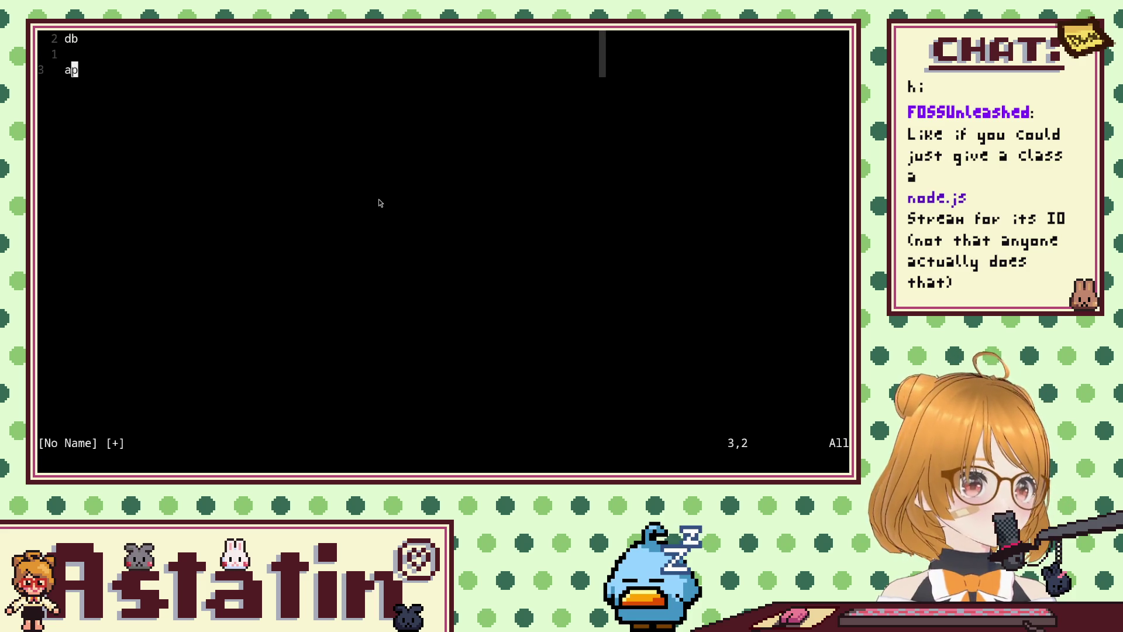
{"action": "type", "text": "api"}
{"action": "key", "text": "Escape"}
Add compute two lines below api, fixing the typos, and open a blank line beneath it.
{"action": "key", "text": "o"}
{"action": "key", "text": "Return"}
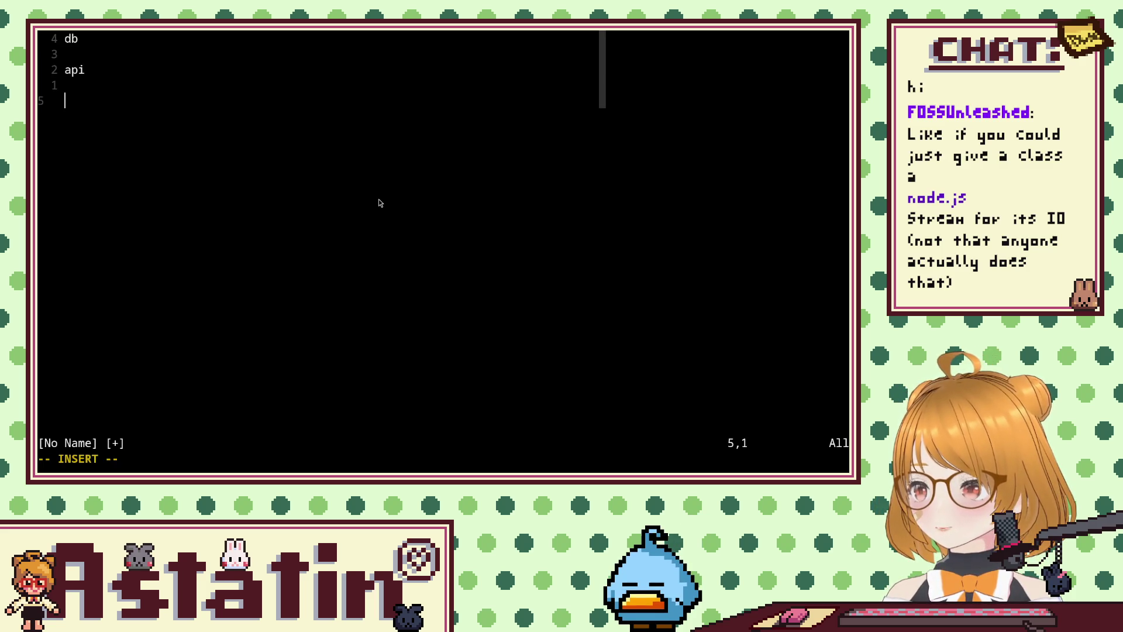
{"action": "type", "text": "cpom"}
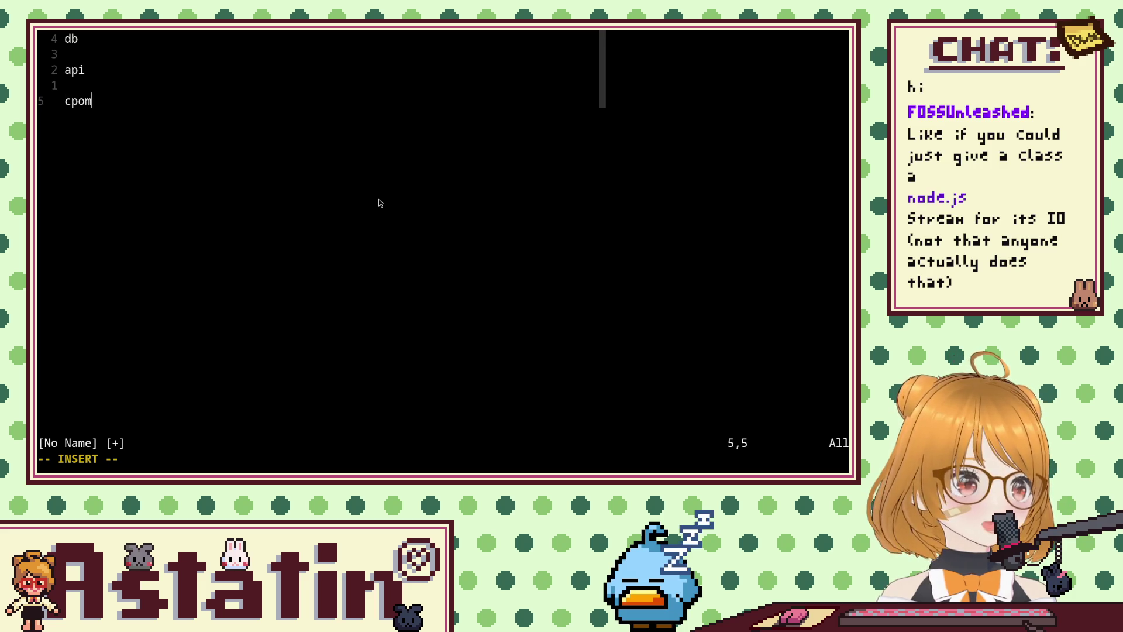
{"action": "key", "text": "BackSpace"}
{"action": "key", "text": "BackSpace"}
{"action": "key", "text": "BackSpace"}
{"action": "type", "text": "ompui"}
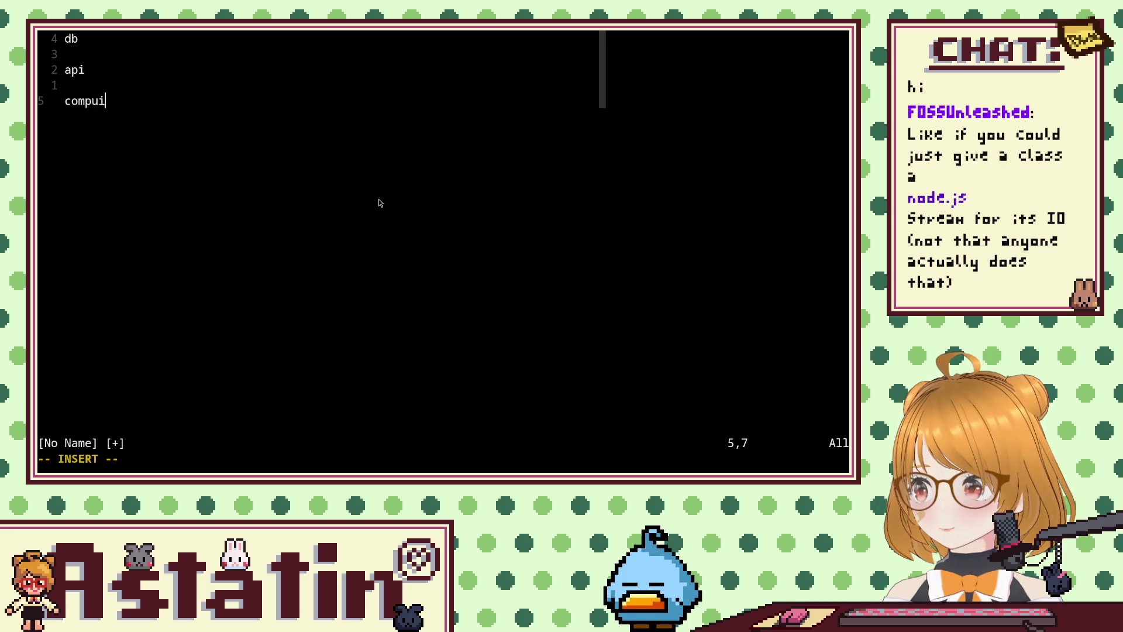
{"action": "type", "text": "t"}
{"action": "key", "text": "BackSpace"}
{"action": "key", "text": "BackSpace"}
{"action": "type", "text": "te"}
{"action": "key", "text": "Escape"}
{"action": "key", "text": "o"}
{"action": "key", "text": "Return"}
{"action": "key", "text": "Return"}
Write the line things = db.get_things(abc) below compute.
{"action": "type", "text": "d"}
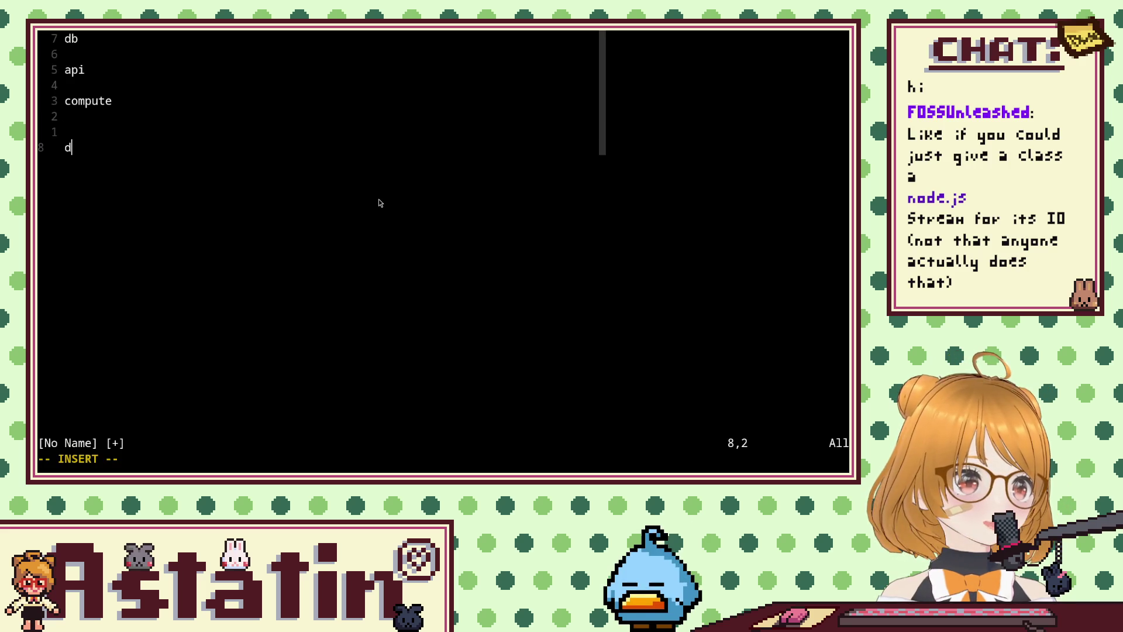
{"action": "type", "text": "b."}
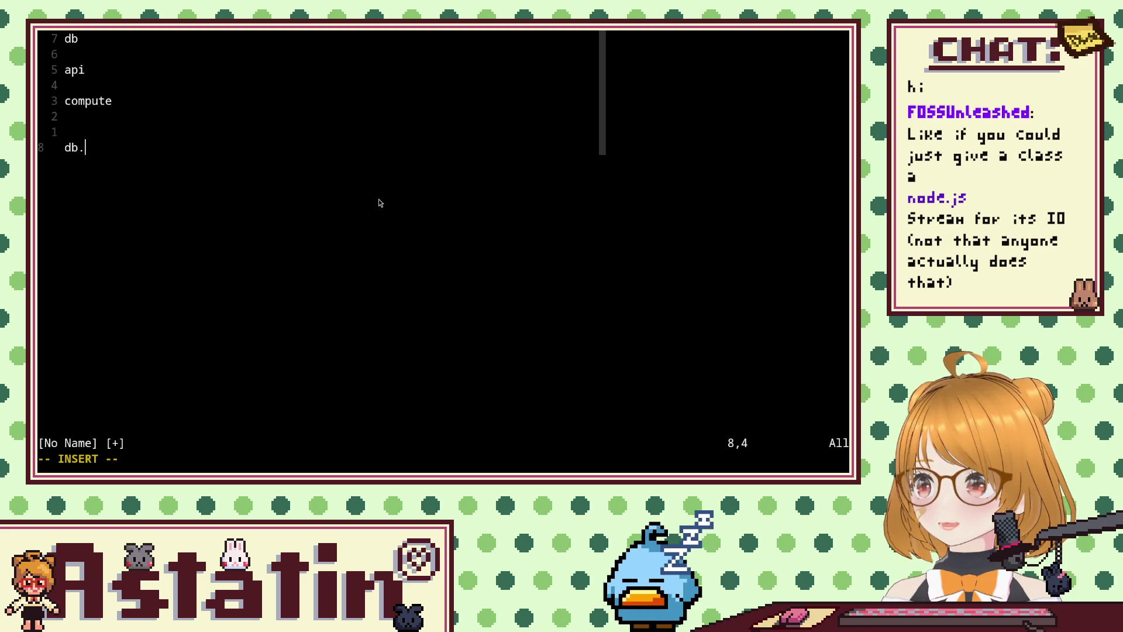
{"action": "type", "text": "get_t"}
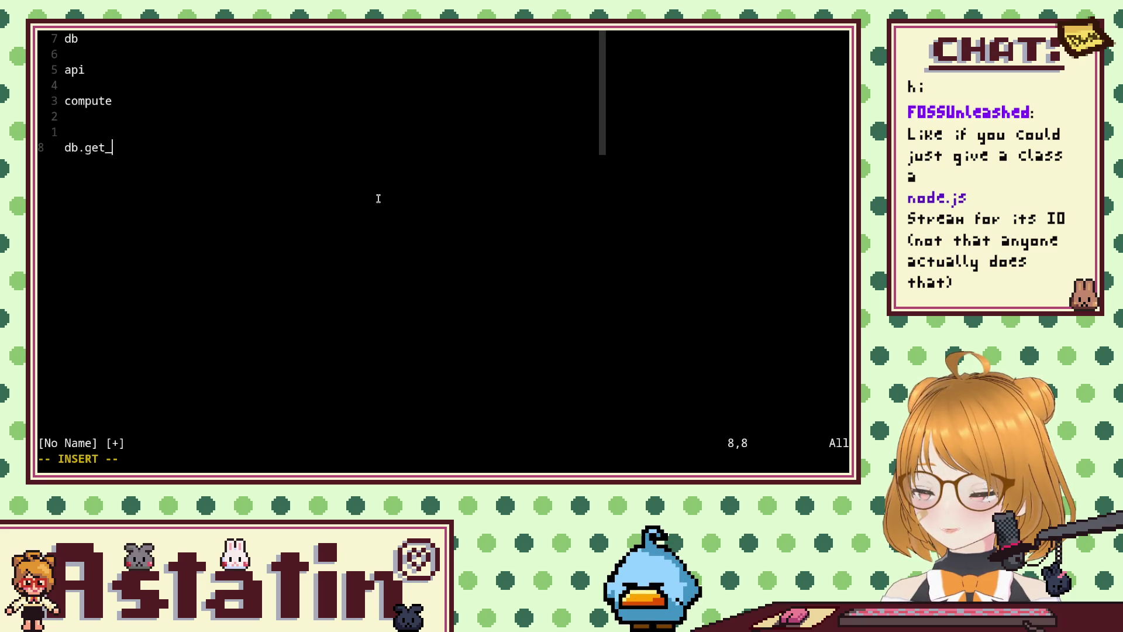
{"action": "type", "text": "hings()"}
{"action": "key", "text": "BackSpace"}
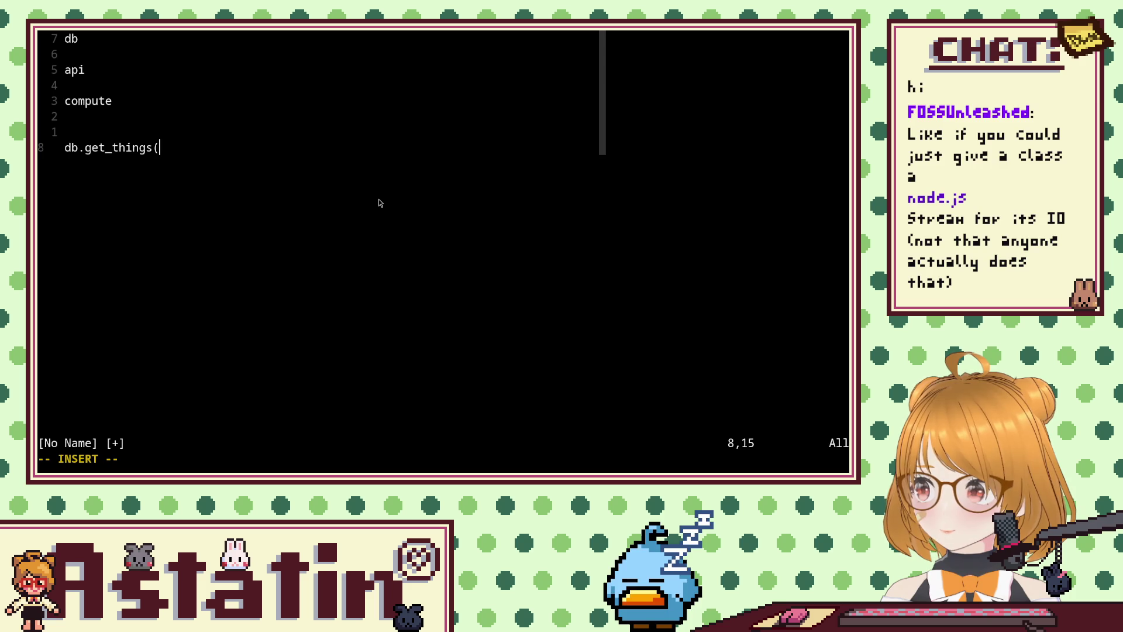
{"action": "type", "text": "abc)"}
{"action": "key", "text": "Escape"}
{"action": "key", "text": "h"}
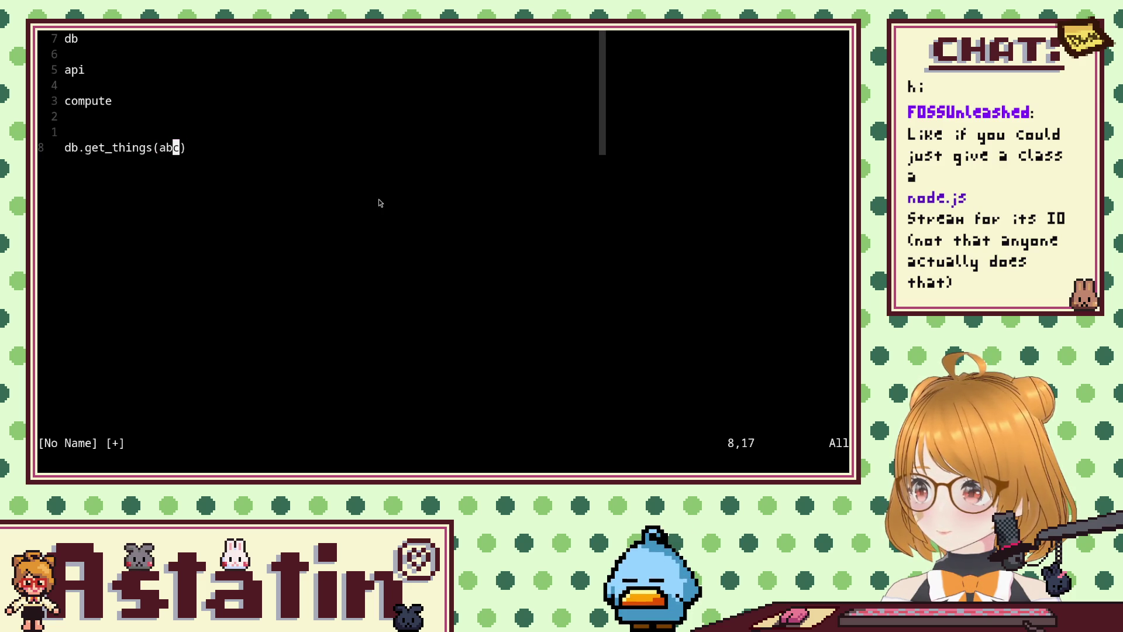
{"action": "key", "text": "o"}
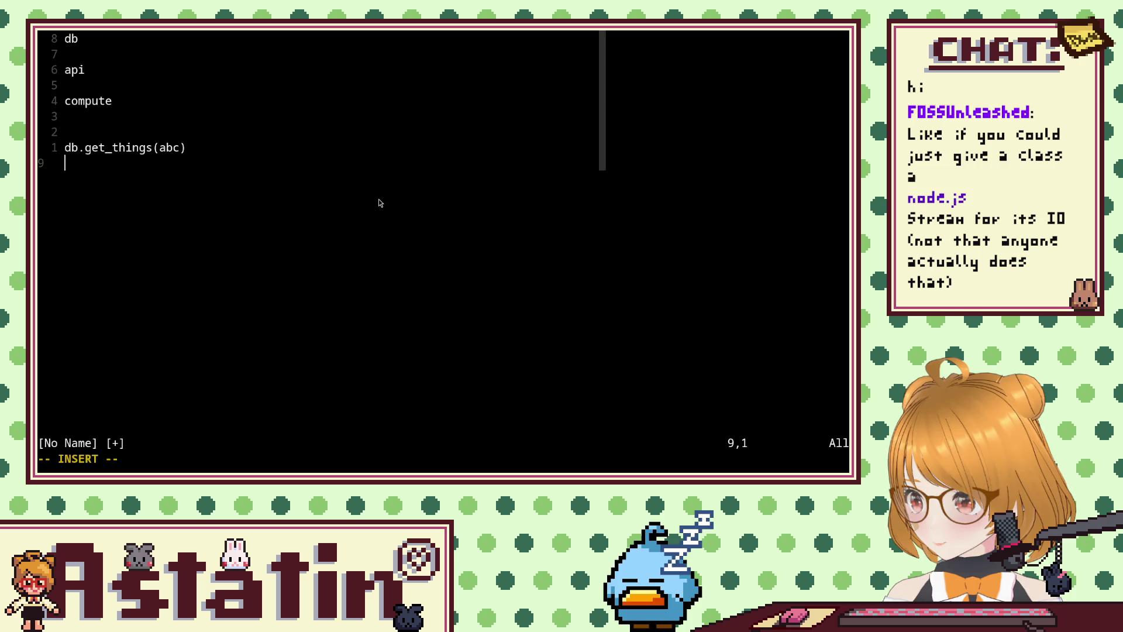
{"action": "key", "text": "Escape"}
{"action": "type", "text": "kithings ="}
{"action": "key", "text": "Escape"}
Add a new line 10 below the assignment and begin typing the compute call.
{"action": "key", "text": "o"}
{"action": "key", "text": "Return"}
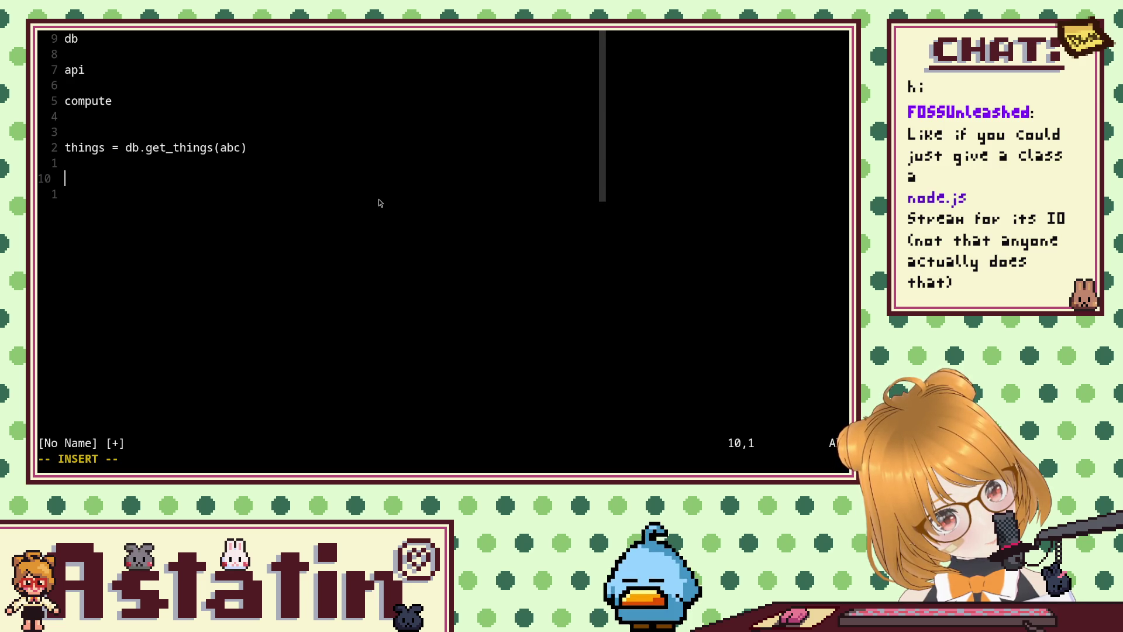
{"action": "key", "text": "Escape"}
{"action": "key", "text": "k"}
{"action": "key", "text": "k"}
{"action": "key", "text": "k"}
{"action": "key", "text": "k"}
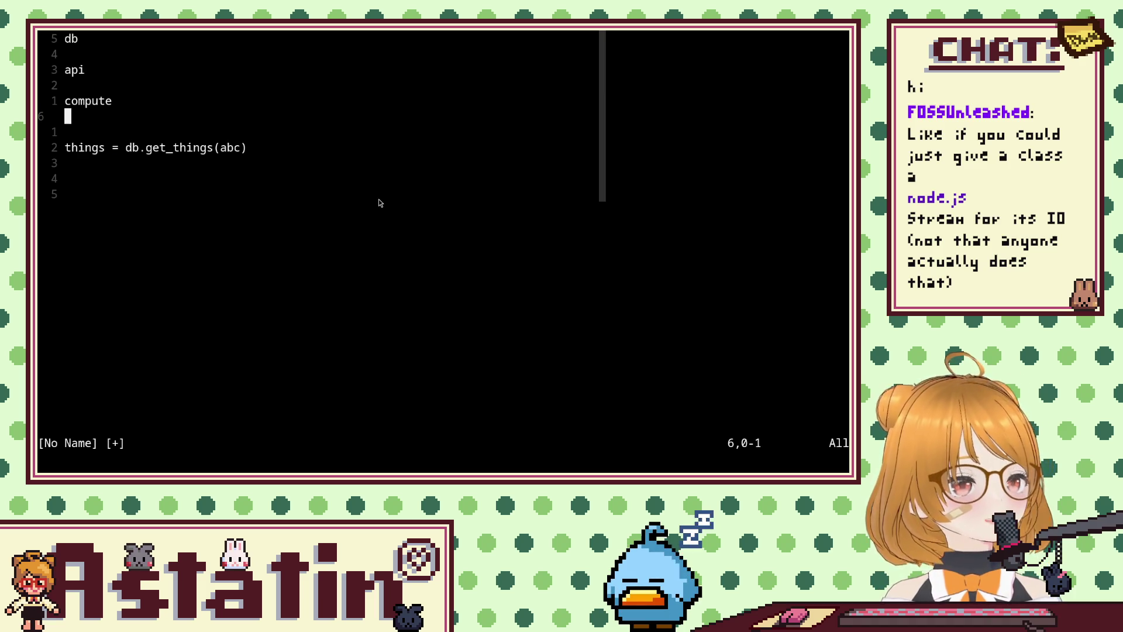
{"action": "key", "text": "j"}
{"action": "key", "text": "j"}
{"action": "key", "text": "j"}
{"action": "key", "text": "j"}
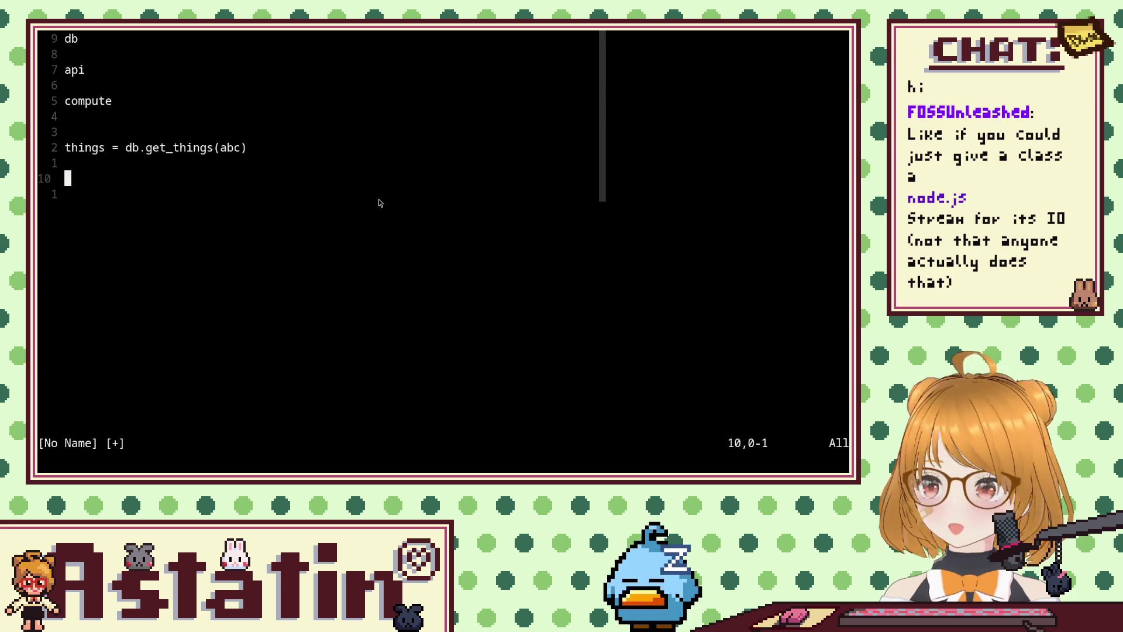
{"action": "key", "text": "i"}
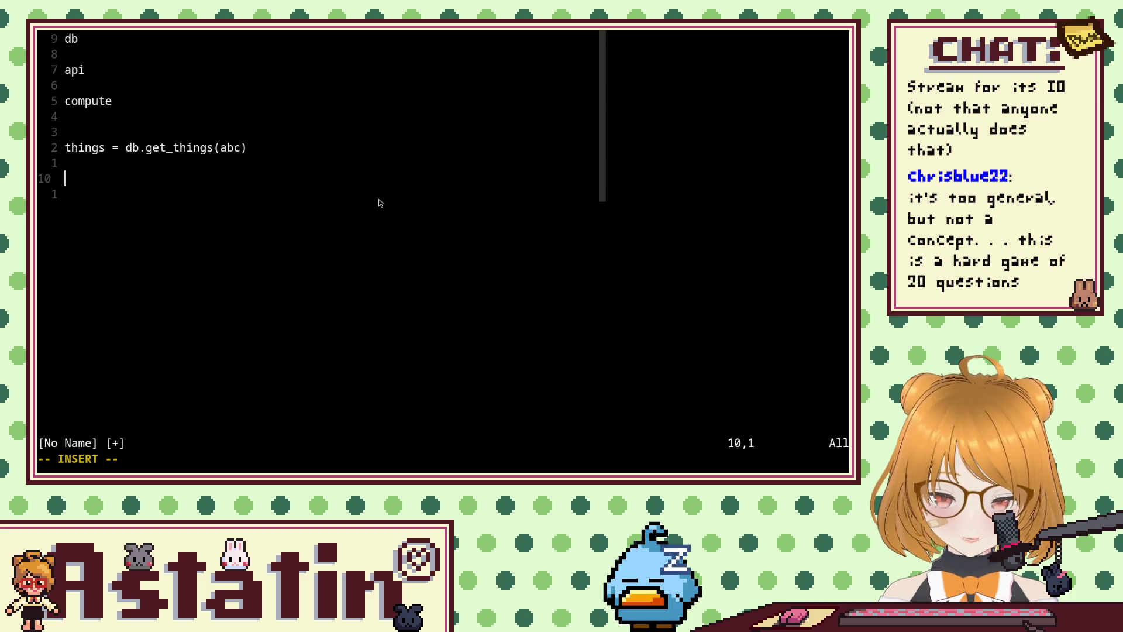
{"action": "type", "text": "compite"}
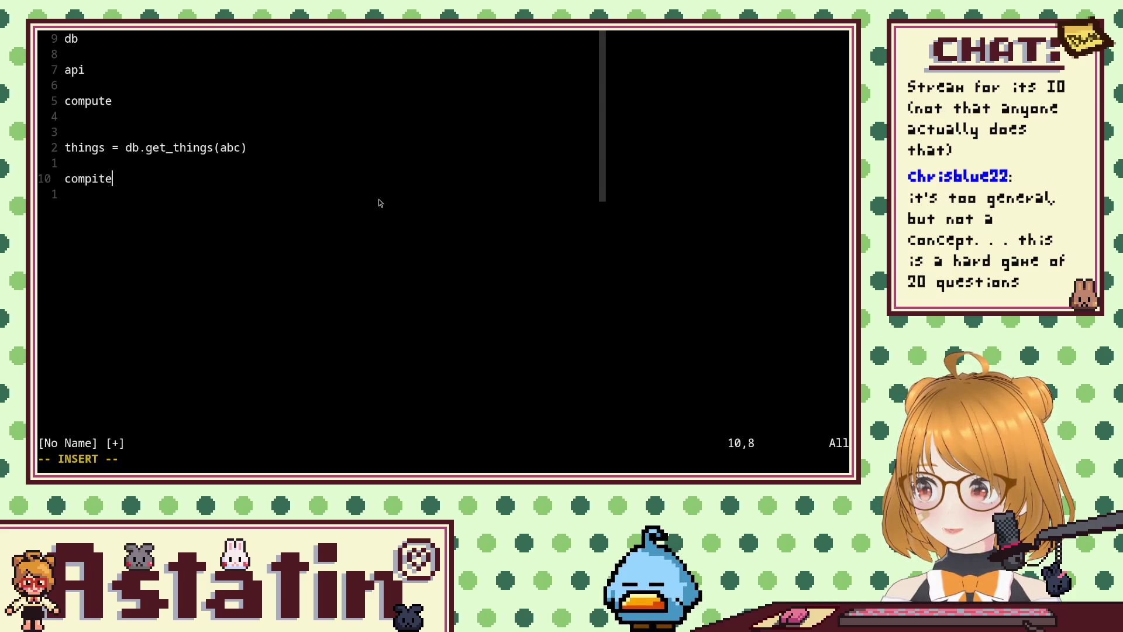
{"action": "type", "text": "ute."}
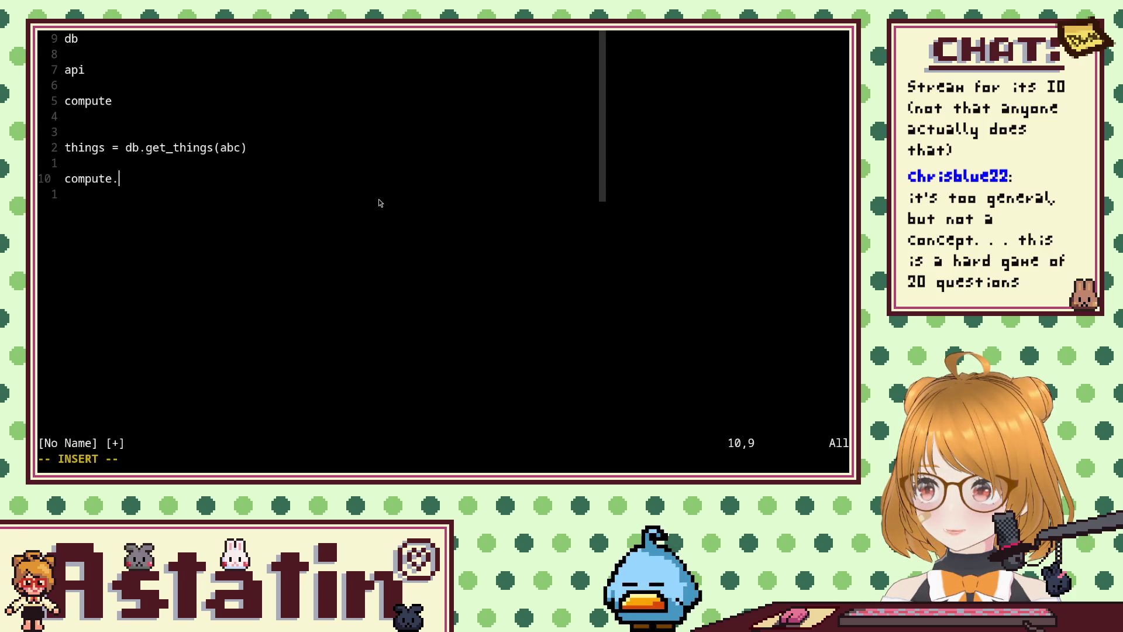
Add data = api.get_data(things) below the things line.
{"action": "key", "text": "Escape"}
{"action": "key", "text": "k"}
{"action": "key", "text": "k"}
{"action": "key", "text": "o"}
{"action": "key", "text": "Return"}
{"action": "type", "text": "api"}
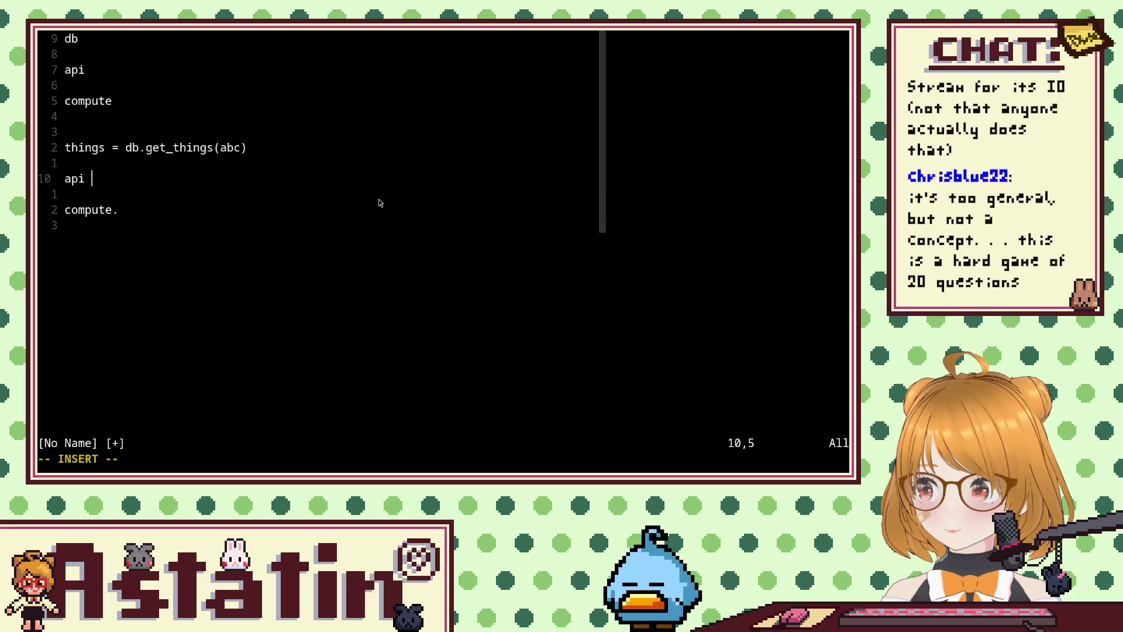
{"action": "key", "text": "BackSpace"}
{"action": "type", "text": "data = "}
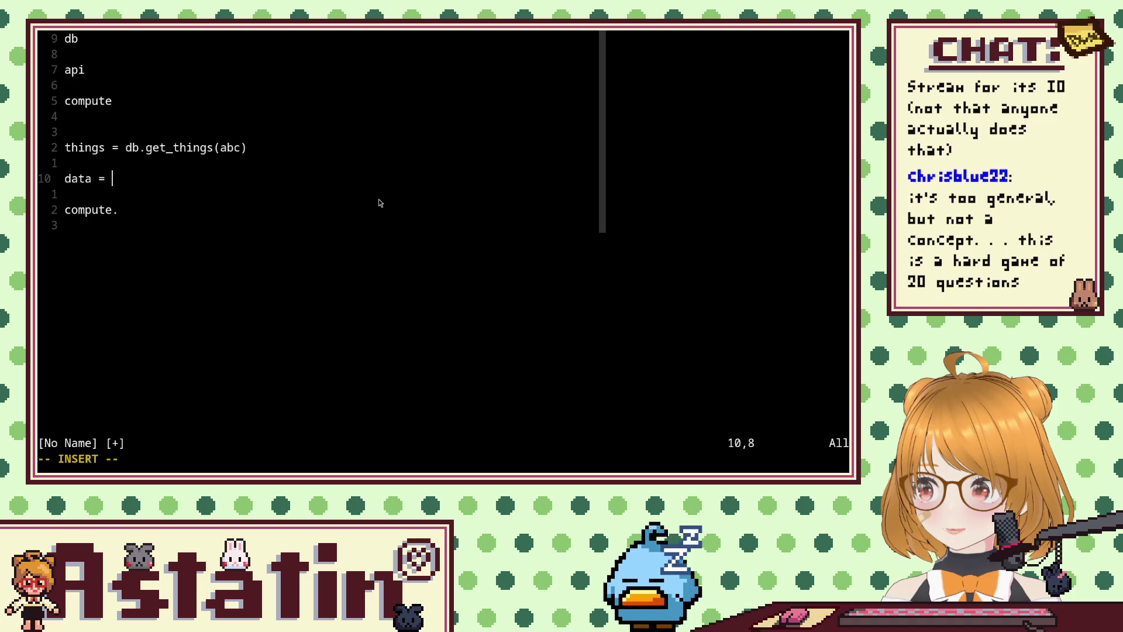
{"action": "type", "text": "api.get(da"}
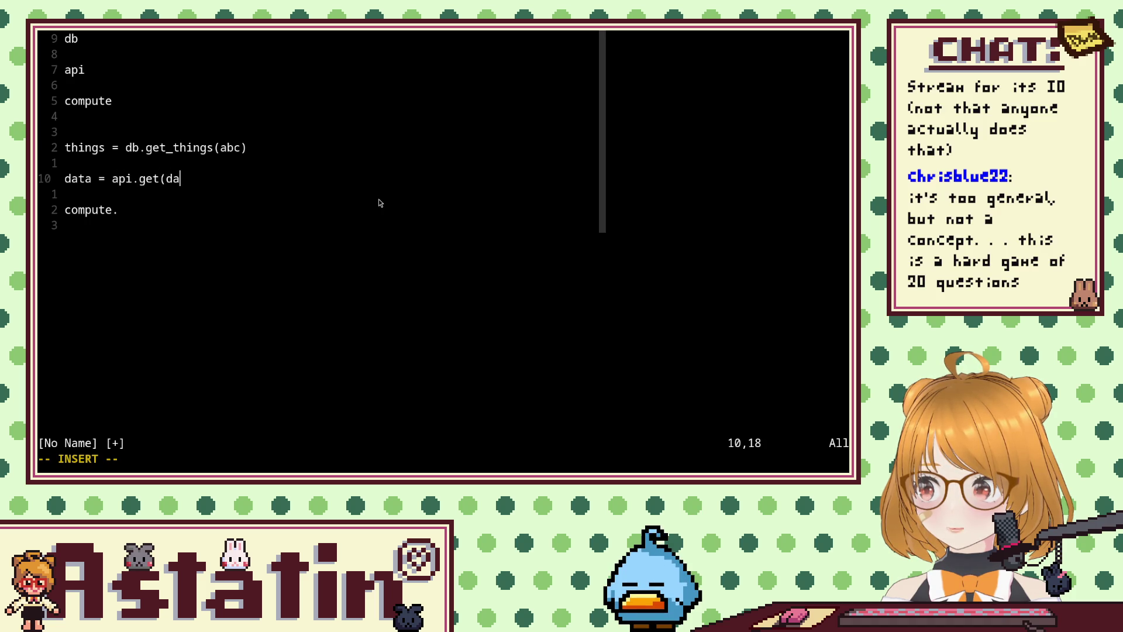
{"action": "key", "text": "BackSpace"}
{"action": "key", "text": "BackSpace"}
{"action": "key", "text": "BackSpace"}
{"action": "type", "text": "_data(things)"}
{"action": "key", "text": "Escape"}
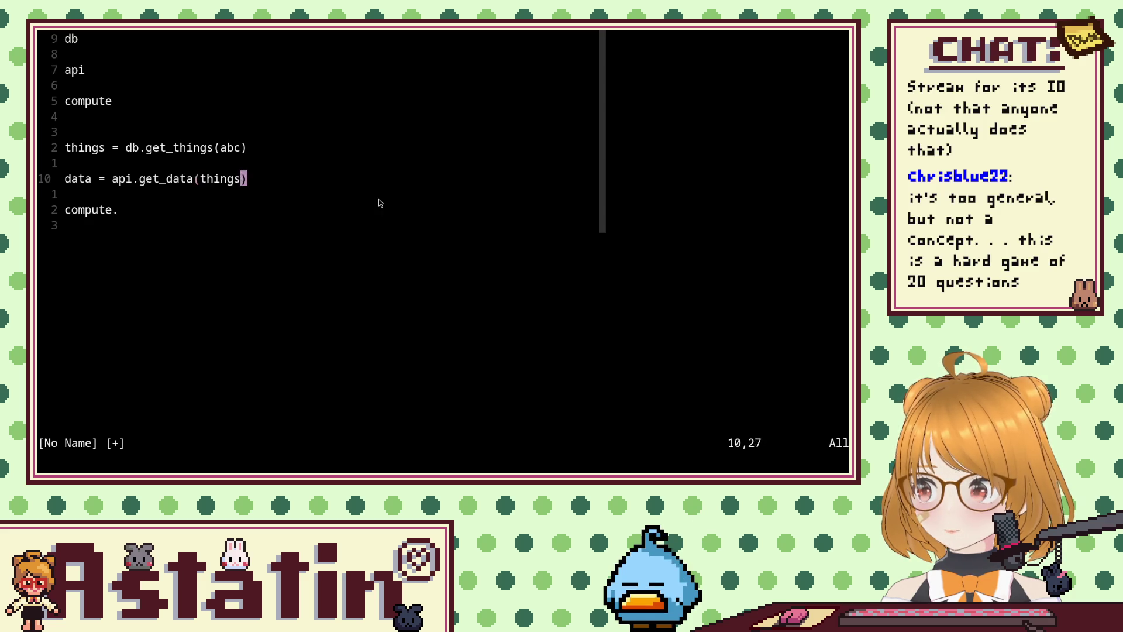
Turn the compute line into result = compute.thingy(data, things).
{"action": "key", "text": "j"}
{"action": "key", "text": "j"}
{"action": "key", "text": "A"}
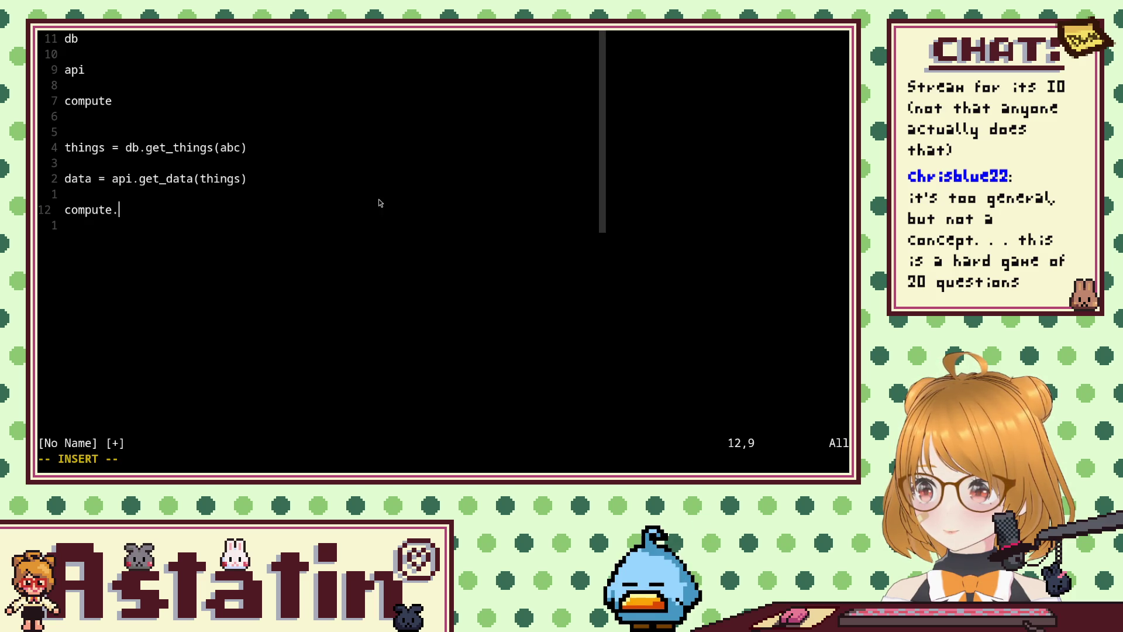
{"action": "type", "text": "thingy(data"}
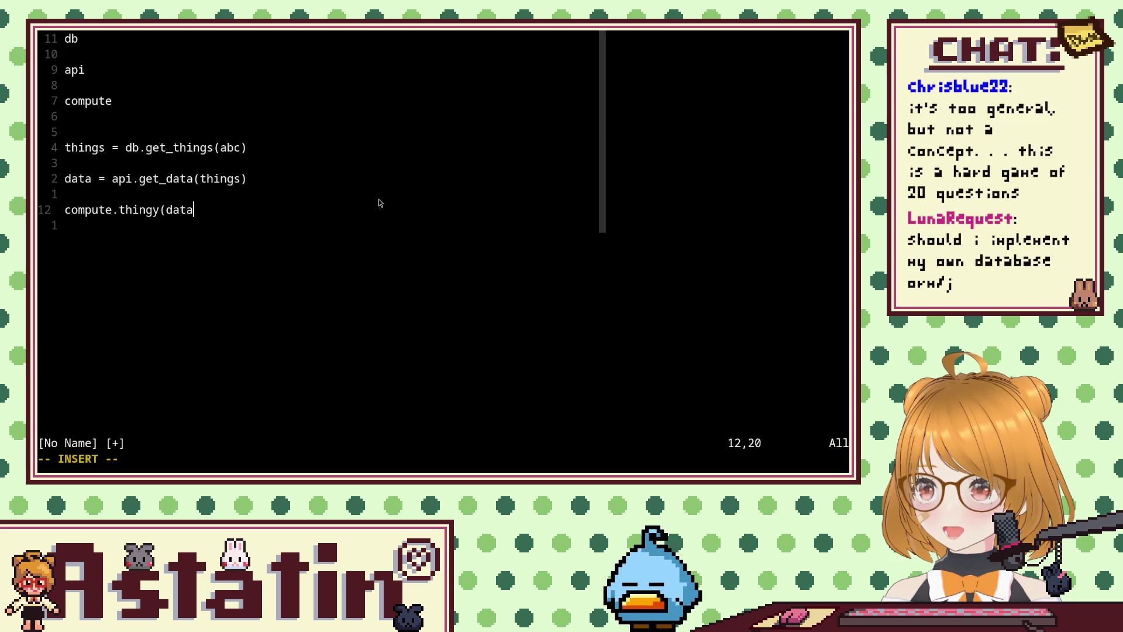
{"action": "type", "text": ", things)"}
{"action": "key", "text": "Escape"}
{"action": "key", "text": "o"}
{"action": "key", "text": "Escape"}
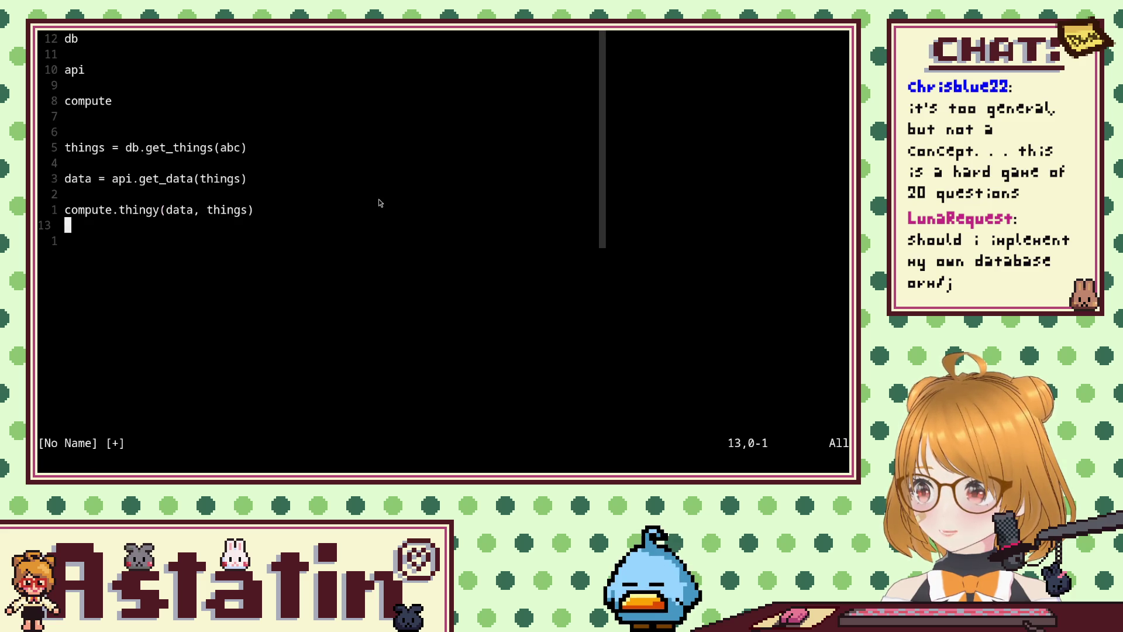
{"action": "key", "text": "i"}
{"action": "key", "text": "Up"}
{"action": "type", "text": "result"}
{"action": "key", "text": "Escape"}
{"action": "key", "text": "Down"}
{"action": "key", "text": "i"}
{"action": "key", "text": "Up"}
{"action": "type", "text": "="}
Add db.insert(result) on a new line below the result line.
{"action": "key", "text": "Escape"}
{"action": "key", "text": "Down"}
{"action": "key", "text": "Down"}
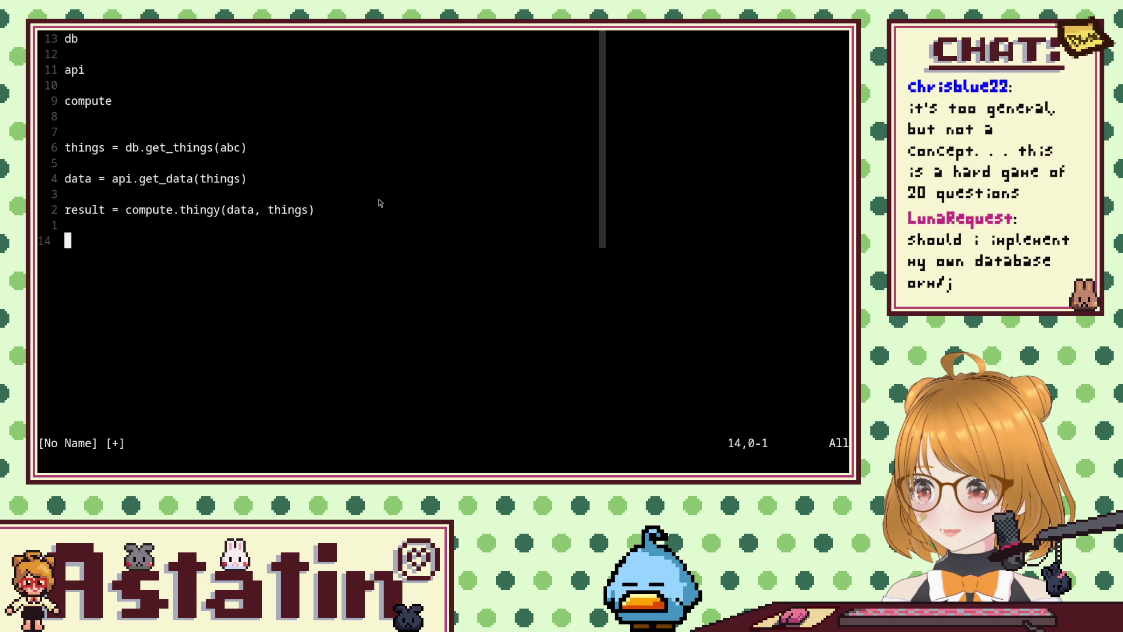
{"action": "key", "text": "i"}
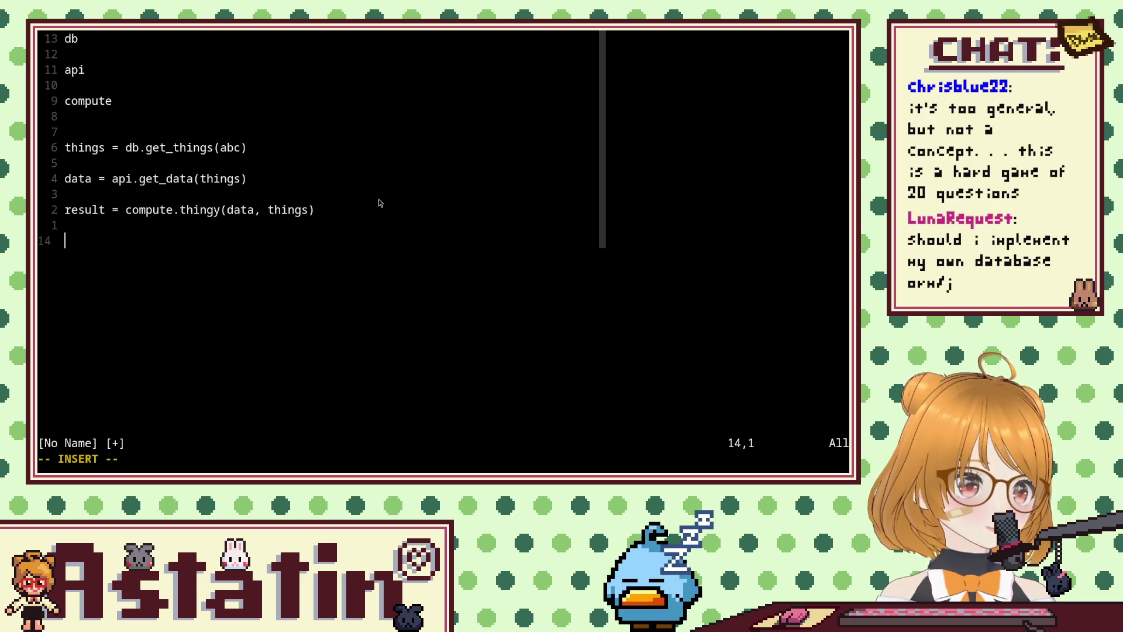
{"action": "type", "text": "db."}
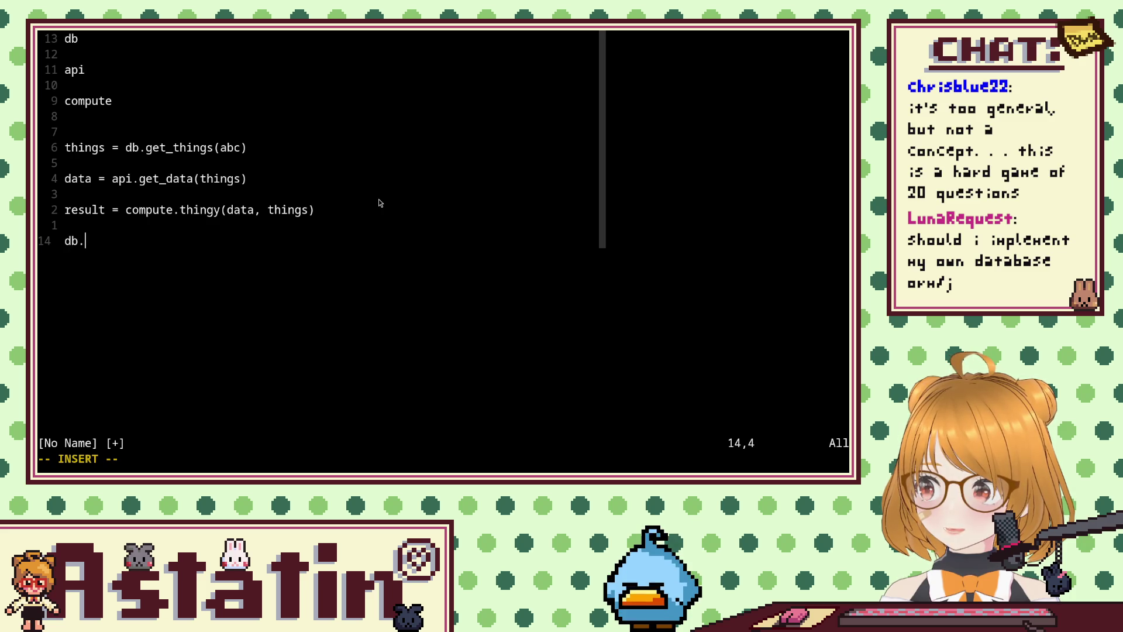
{"action": "type", "text": "insert(result)"}
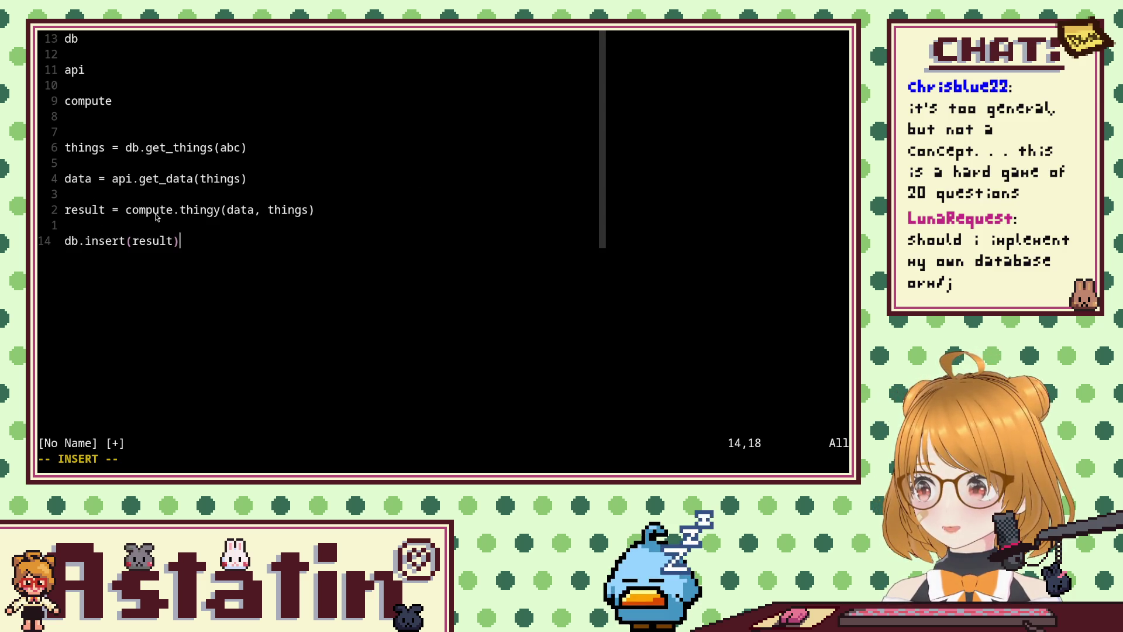
{"action": "left_click_drag", "start_coordinate": [127, 216], "coordinate": [326, 221]}
{"action": "left_click", "coordinate": [328, 220]}
{"action": "left_click", "coordinate": [326, 220]}
{"action": "left_click", "coordinate": [124, 179]}
{"action": "left_click_drag", "start_coordinate": [96, 179], "coordinate": [247, 179]}
{"action": "left_click", "coordinate": [261, 193]}
{"action": "key", "text": "ctrl+o"}
{"action": "key", "text": "v"}
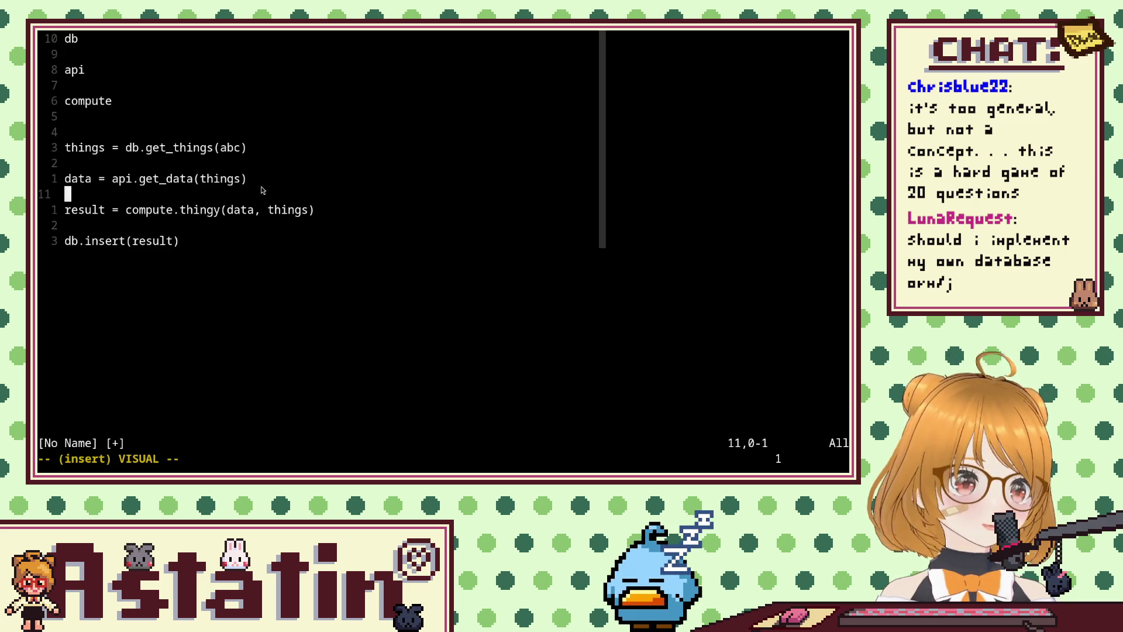
{"action": "key", "text": "ctrl+v"}
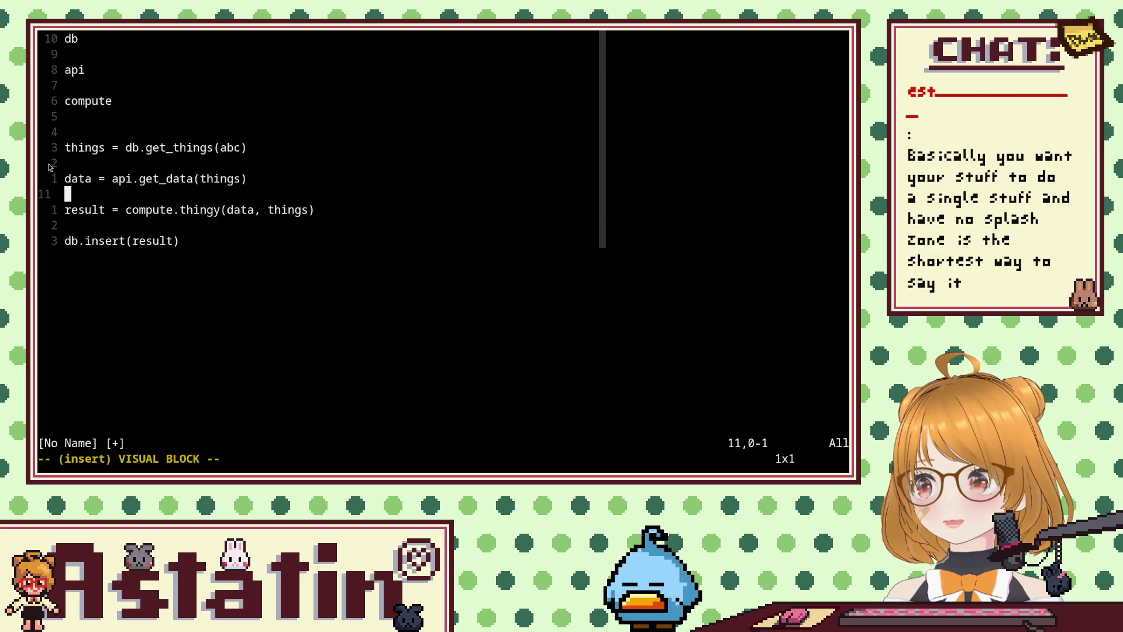
{"action": "left_click", "coordinate": [91, 162]}
{"action": "mouse_move", "coordinate": [72, 151]}
{"action": "left_mouse_down"}
{"action": "mouse_move", "coordinate": [204, 271]}
{"action": "mouse_move", "coordinate": [40, 116]}
{"action": "left_mouse_up"}
{"action": "left_click", "coordinate": [208, 258]}
{"action": "left_click", "coordinate": [112, 169]}
{"action": "left_click", "coordinate": [68, 150]}
{"action": "mouse_move", "coordinate": [70, 151]}
{"action": "left_mouse_down"}
{"action": "mouse_move", "coordinate": [206, 251]}
{"action": "mouse_move", "coordinate": [71, 142]}
{"action": "mouse_move", "coordinate": [82, 178]}
{"action": "mouse_move", "coordinate": [276, 253]}
{"action": "mouse_move", "coordinate": [124, 188]}
{"action": "mouse_move", "coordinate": [67, 132]}
{"action": "mouse_move", "coordinate": [344, 301]}
{"action": "left_mouse_up"}
{"action": "left_click", "coordinate": [206, 251]}
{"action": "left_click", "coordinate": [88, 179]}
{"action": "left_click", "coordinate": [76, 179]}
{"action": "left_click", "coordinate": [66, 195]}
{"action": "left_click", "coordinate": [213, 251]}
{"action": "mouse_move", "coordinate": [213, 252]}
{"action": "left_mouse_down"}
{"action": "mouse_move", "coordinate": [65, 147]}
{"action": "mouse_move", "coordinate": [253, 281]}
{"action": "left_mouse_up"}
{"action": "left_click", "coordinate": [65, 148]}
{"action": "left_click", "coordinate": [251, 268]}
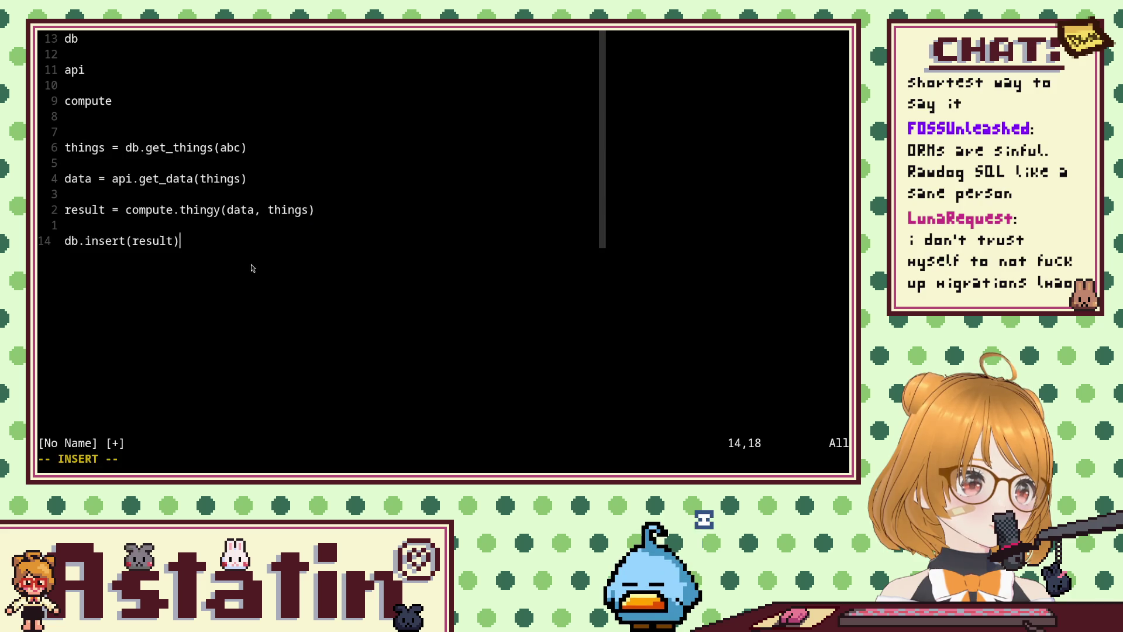
{"action": "double_click", "coordinate": [211, 220]}
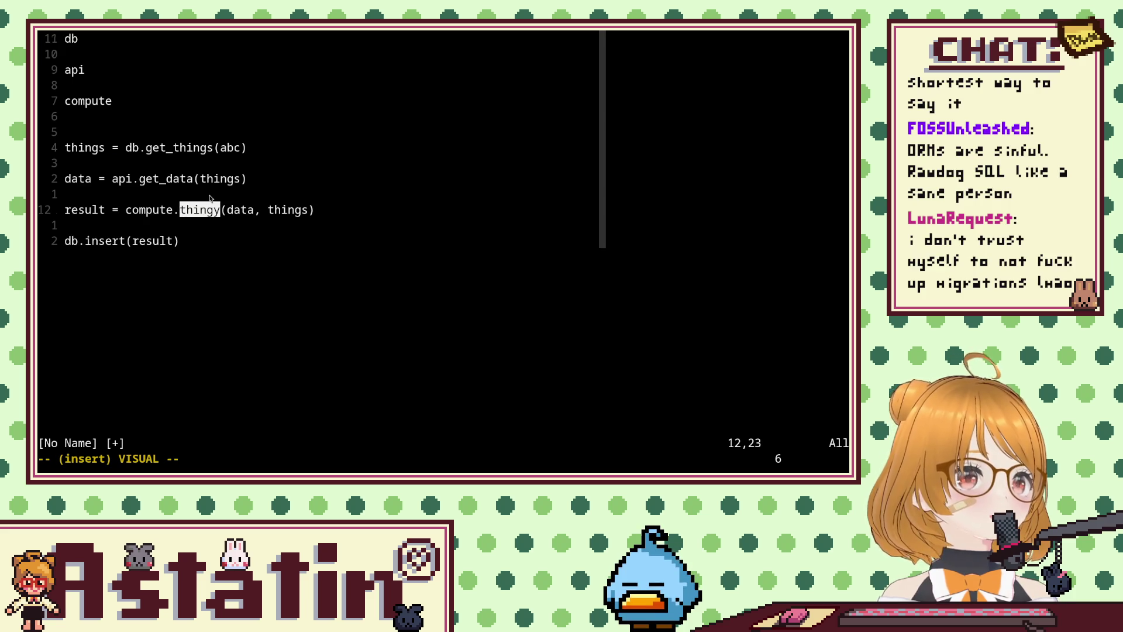
{"action": "left_click", "coordinate": [212, 197]}
{"action": "double_click", "coordinate": [212, 211]}
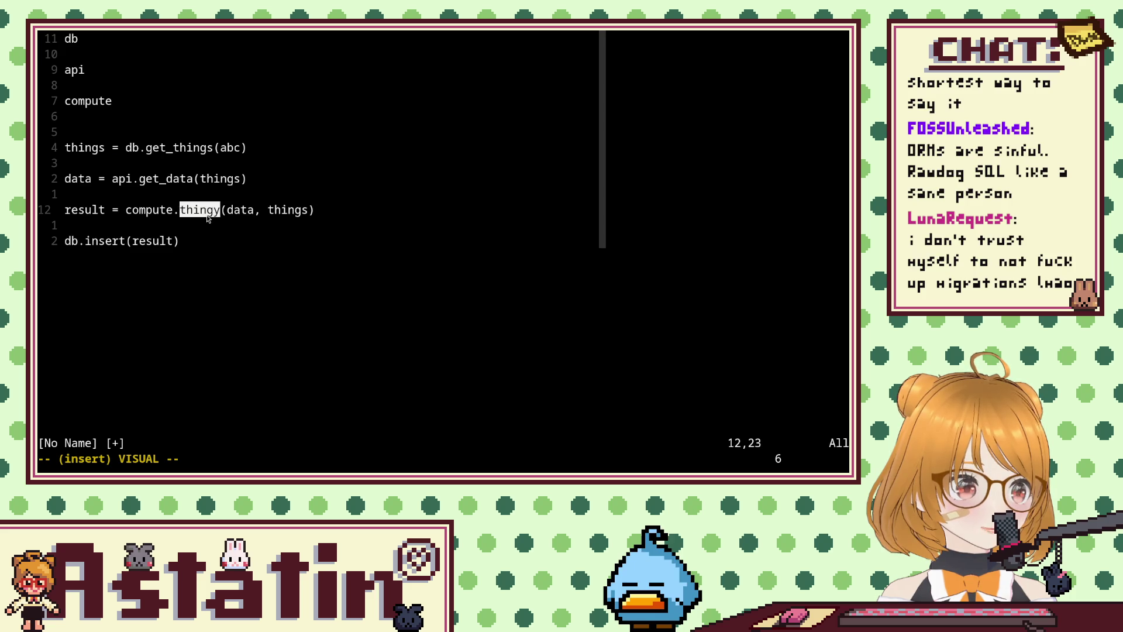
{"action": "left_click", "coordinate": [187, 195]}
{"action": "double_click", "coordinate": [172, 180]}
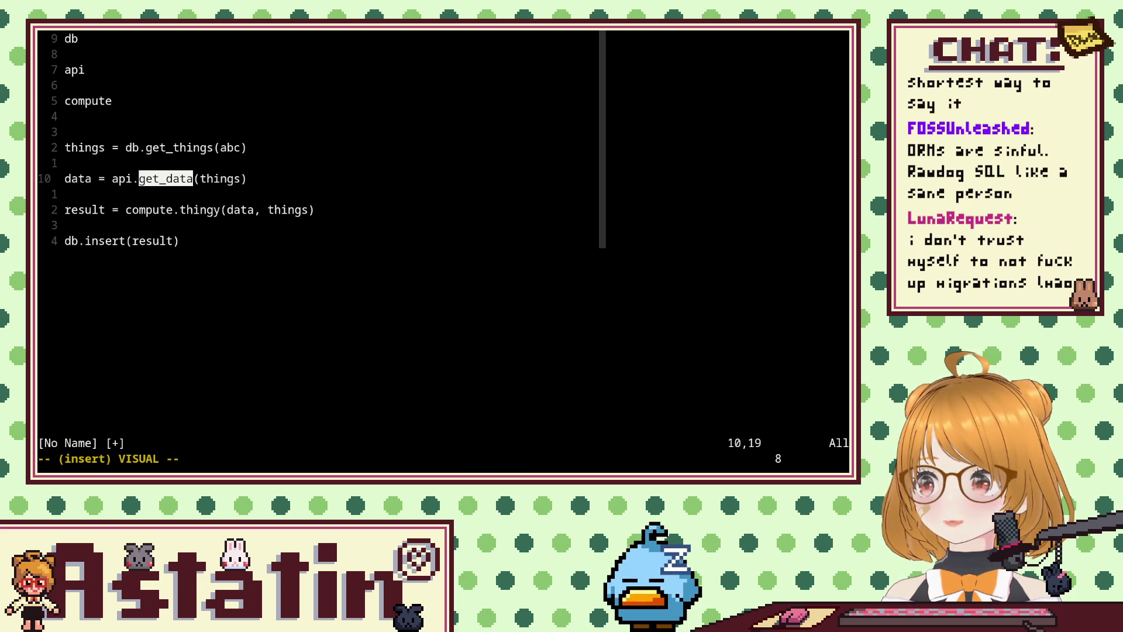
{"action": "mouse_move", "coordinate": [101, 178]}
{"action": "left_mouse_down"}
{"action": "mouse_move", "coordinate": [253, 180]}
{"action": "mouse_move", "coordinate": [65, 179]}
{"action": "mouse_move", "coordinate": [287, 183]}
{"action": "left_mouse_up"}
{"action": "left_click", "coordinate": [64, 178]}
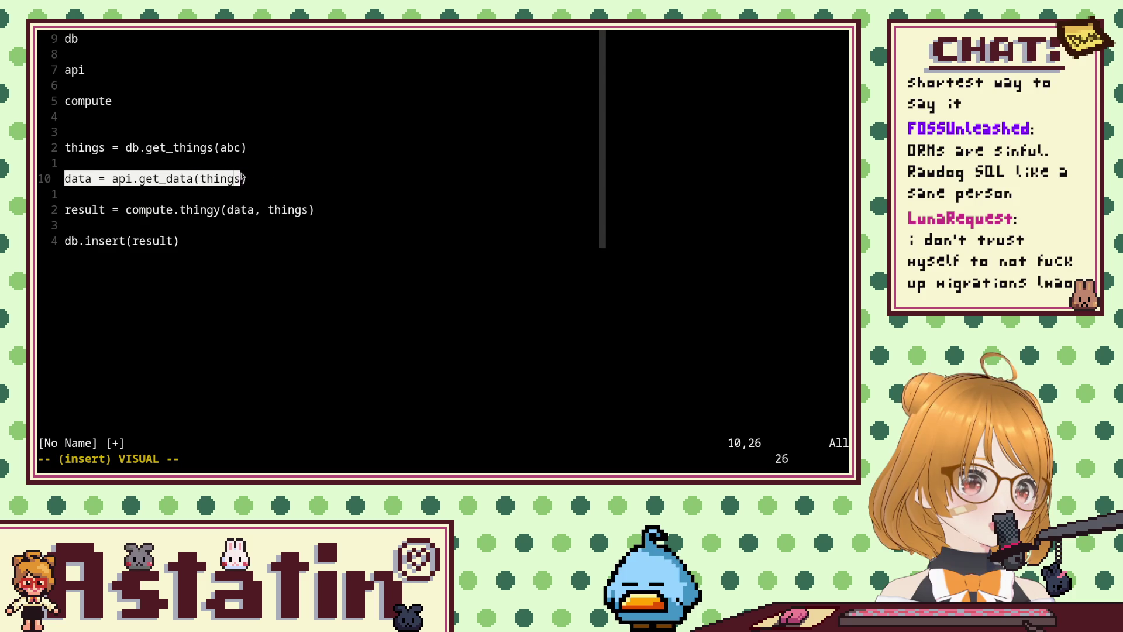
{"action": "left_click", "coordinate": [275, 177]}
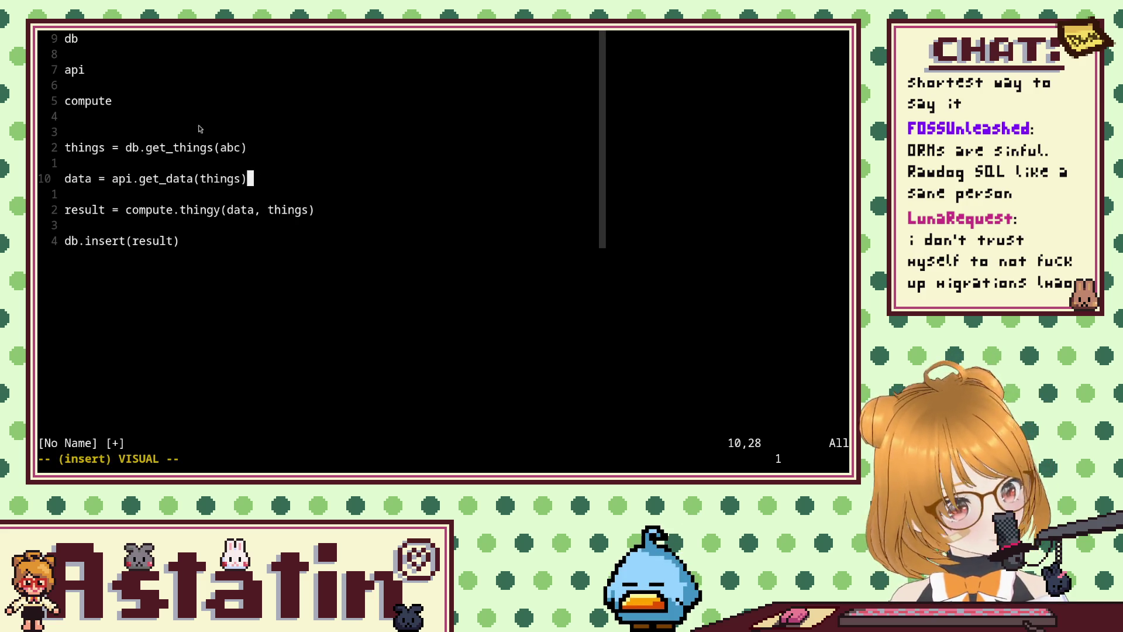
{"action": "key", "text": "Escape"}
{"action": "key", "text": "Return"}
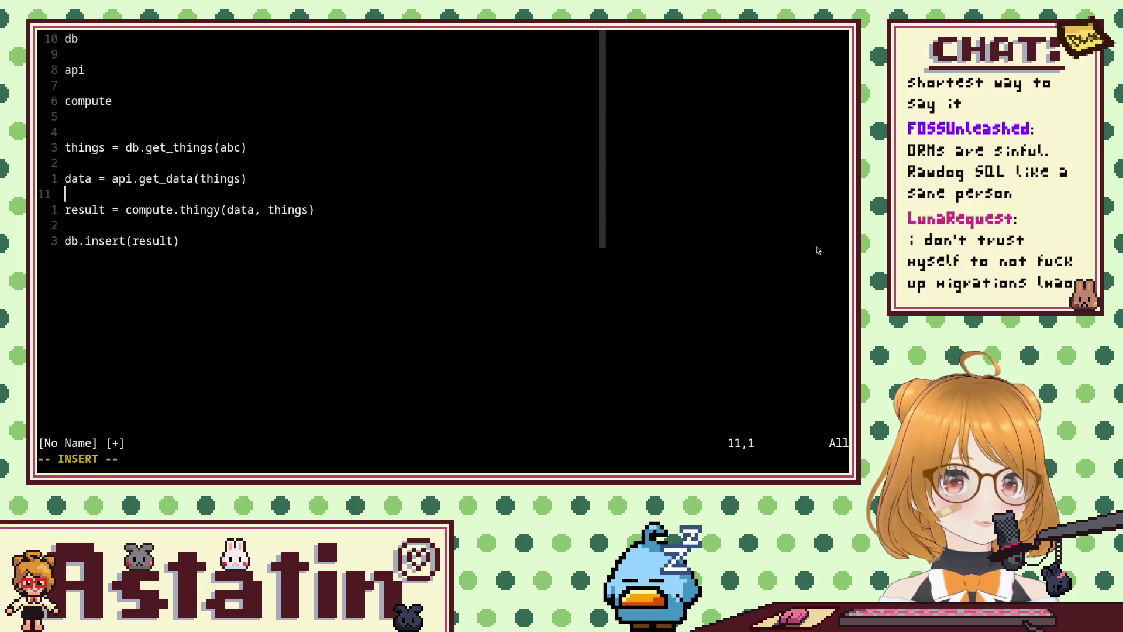
Change the result line to call compute(api).thingy(data, things).
{"action": "left_click", "coordinate": [223, 210]}
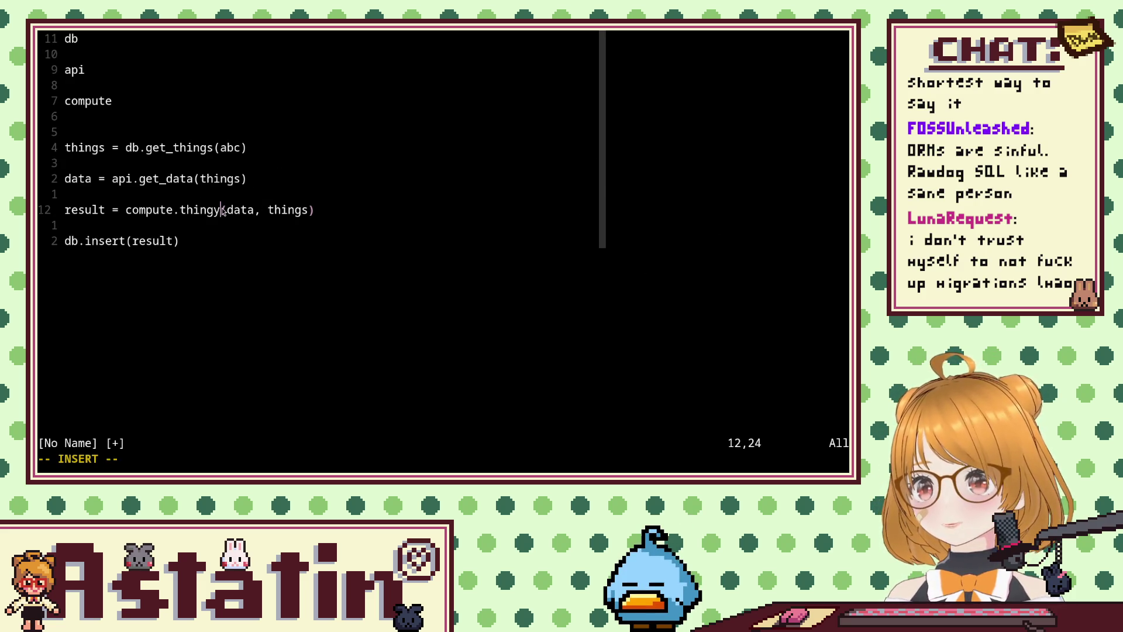
{"action": "key", "text": "Escape"}
{"action": "left_click", "coordinate": [199, 224]}
{"action": "left_click", "coordinate": [196, 218]}
{"action": "key", "text": "h"}
{"action": "key", "text": "h"}
{"action": "key", "text": "h"}
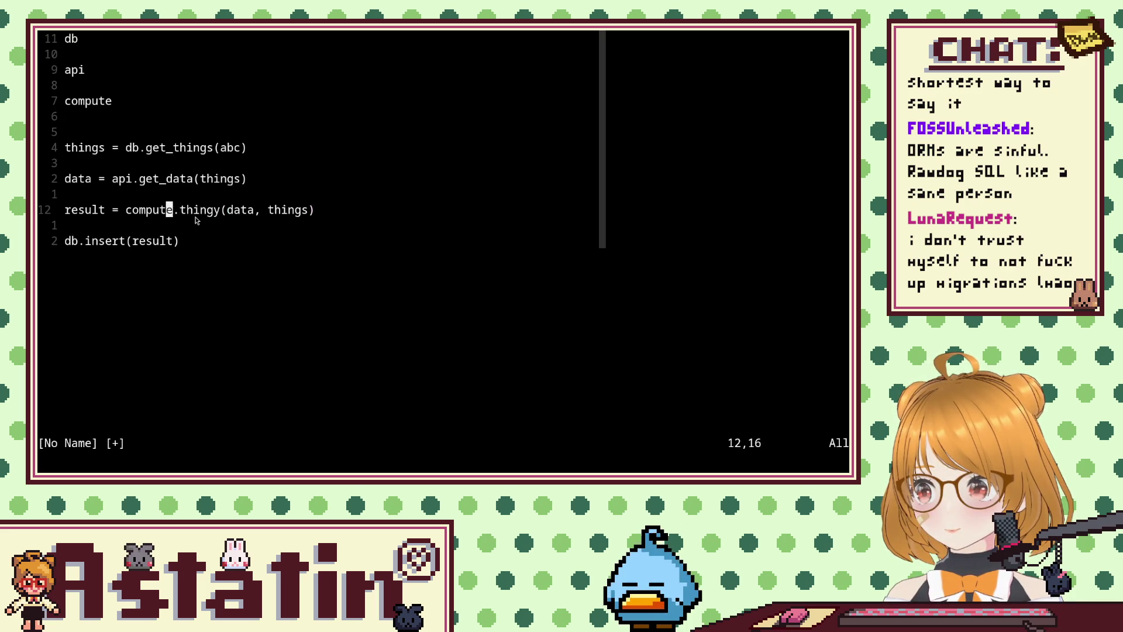
{"action": "type", "text": "a(api"}
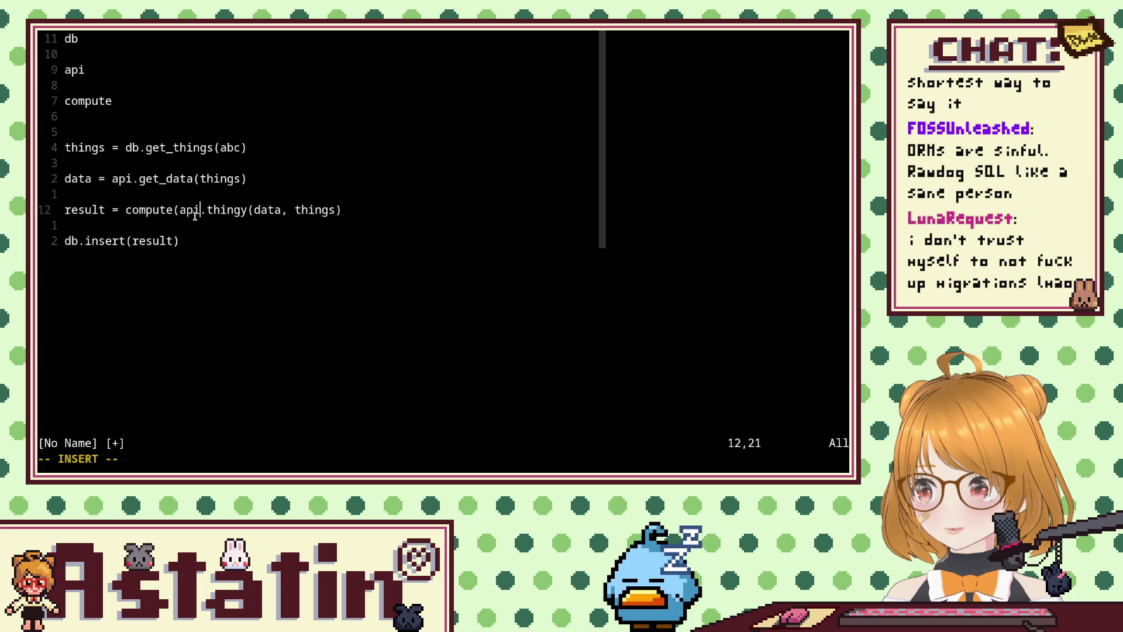
{"action": "key", "text": "Escape"}
{"action": "key", "text": "k"}
{"action": "left_click", "coordinate": [196, 217]}
{"action": "key", "text": "i"}
{"action": "key", "text": "Return"}
{"action": "key", "text": "BackSpace"}
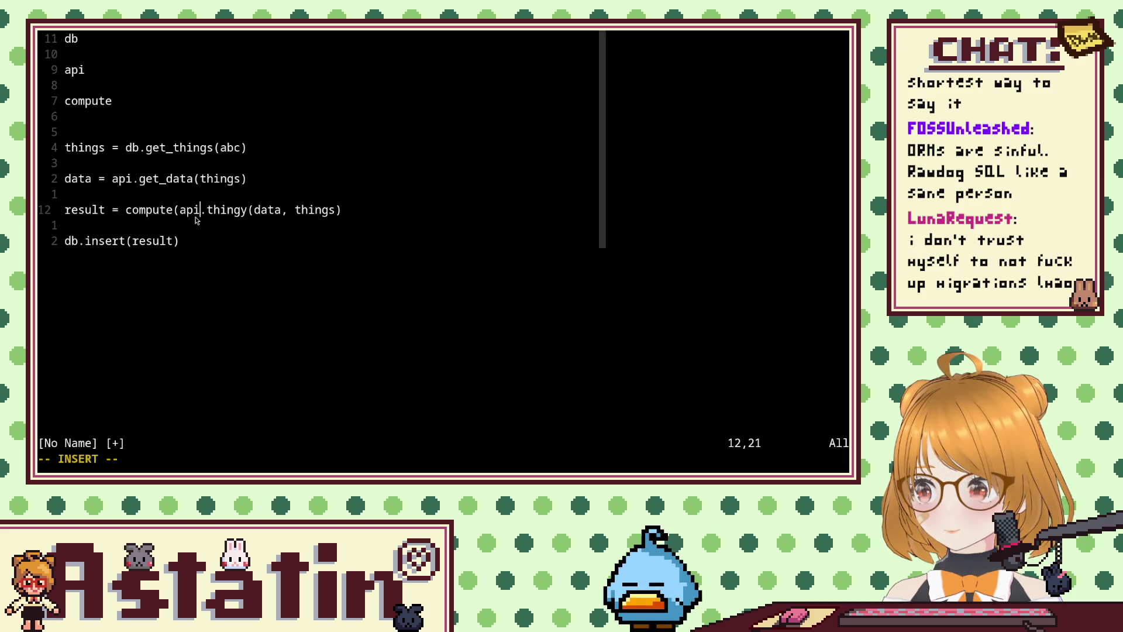
{"action": "type", "text": ")"}
{"action": "key", "text": "Escape"}
Delete the data assignment line and the blank line below it.
{"action": "key", "text": "k"}
{"action": "key", "text": "k"}
{"action": "key", "text": "d"}
{"action": "key", "text": "j"}
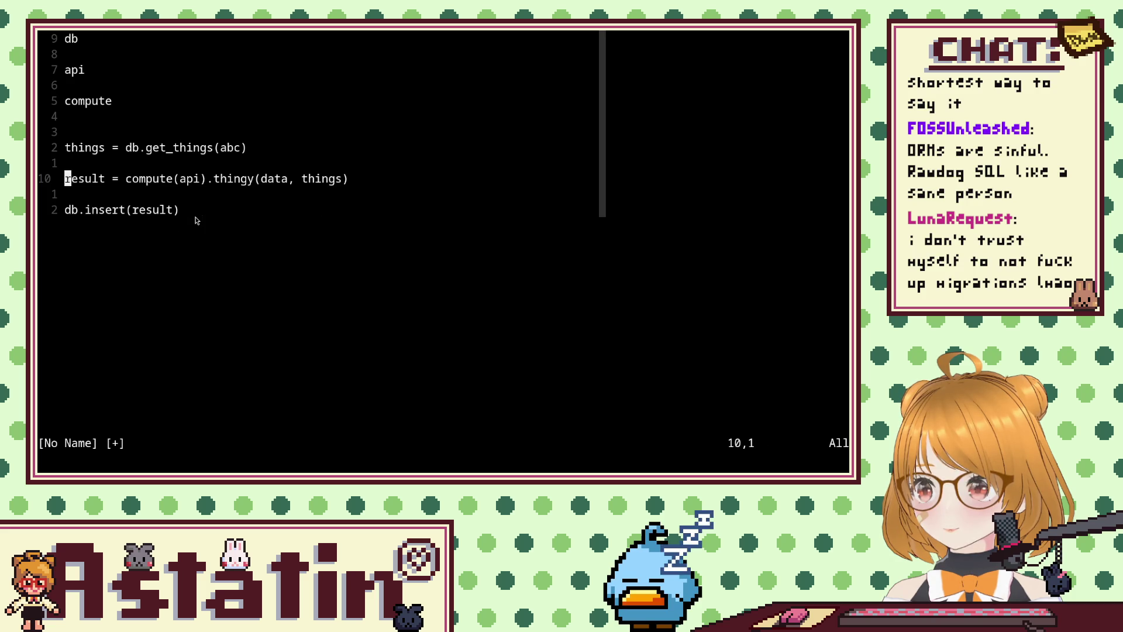
{"action": "left_click", "coordinate": [155, 197]}
{"action": "double_click", "coordinate": [149, 180]}
{"action": "double_click", "coordinate": [229, 147]}
{"action": "double_click", "coordinate": [330, 178]}
{"action": "double_click", "coordinate": [190, 180]}
{"action": "left_click", "coordinate": [190, 180]}
{"action": "double_click", "coordinate": [191, 180]}
{"action": "left_click", "coordinate": [192, 182]}
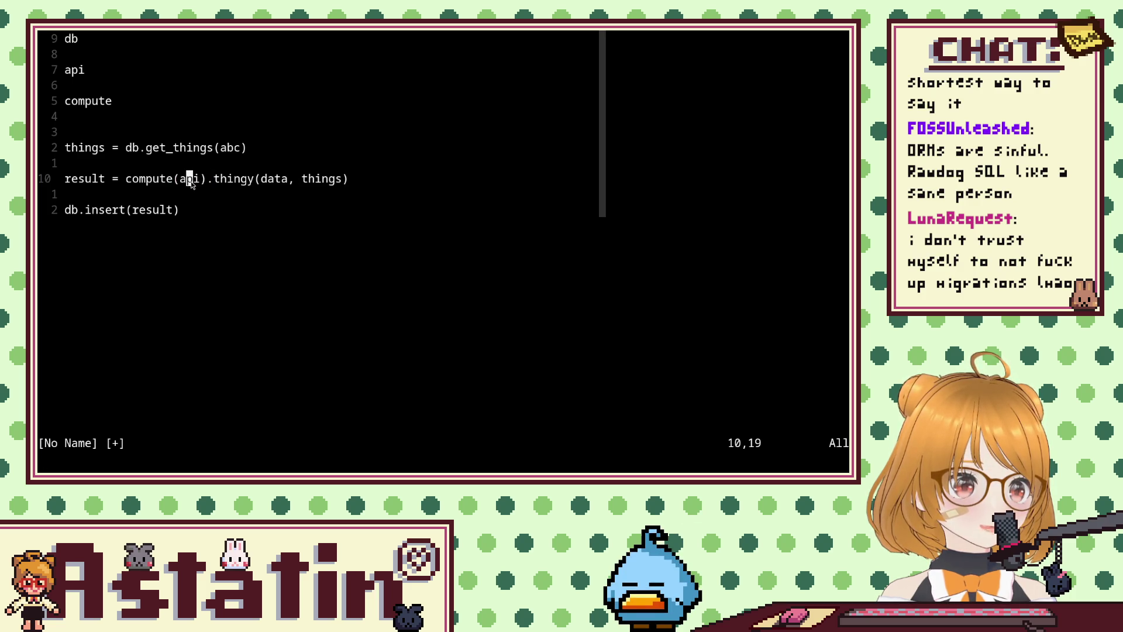
{"action": "double_click", "coordinate": [189, 181]}
{"action": "left_click", "coordinate": [188, 181]}
{"action": "mouse_move", "coordinate": [189, 181]}
{"action": "left_mouse_down"}
{"action": "mouse_move", "coordinate": [204, 181]}
{"action": "mouse_move", "coordinate": [182, 191]}
{"action": "mouse_move", "coordinate": [182, 179]}
{"action": "left_mouse_up"}
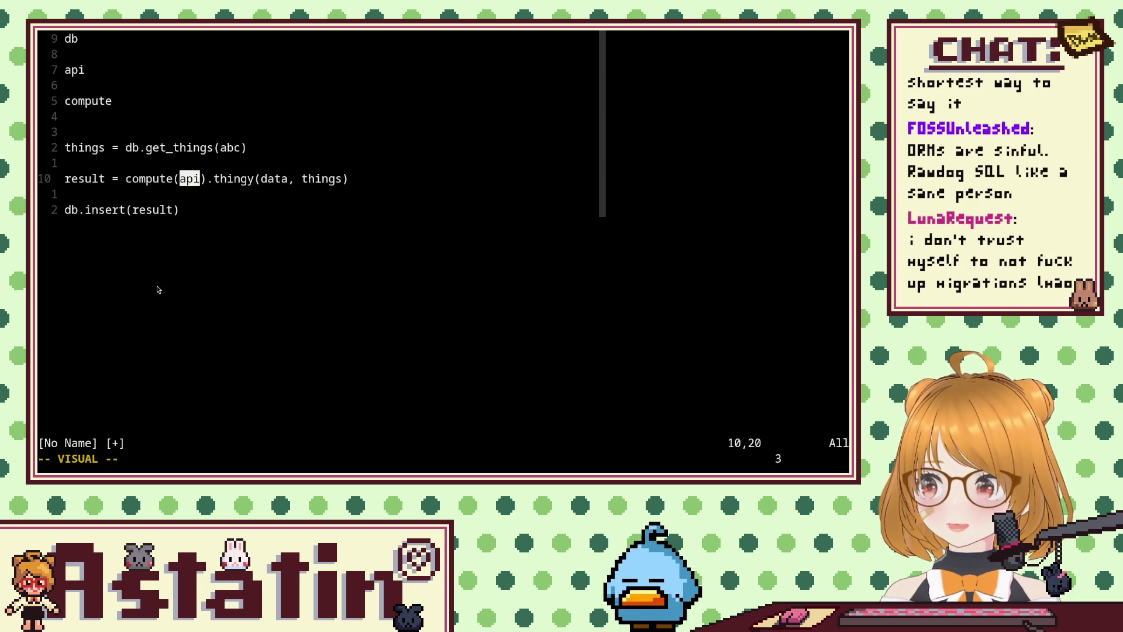
{"action": "left_click", "coordinate": [135, 179]}
{"action": "mouse_move", "coordinate": [92, 178]}
{"action": "left_mouse_down"}
{"action": "mouse_move", "coordinate": [366, 193]}
{"action": "mouse_move", "coordinate": [286, 193]}
{"action": "mouse_move", "coordinate": [157, 305]}
{"action": "mouse_move", "coordinate": [338, 272]}
{"action": "left_mouse_up"}
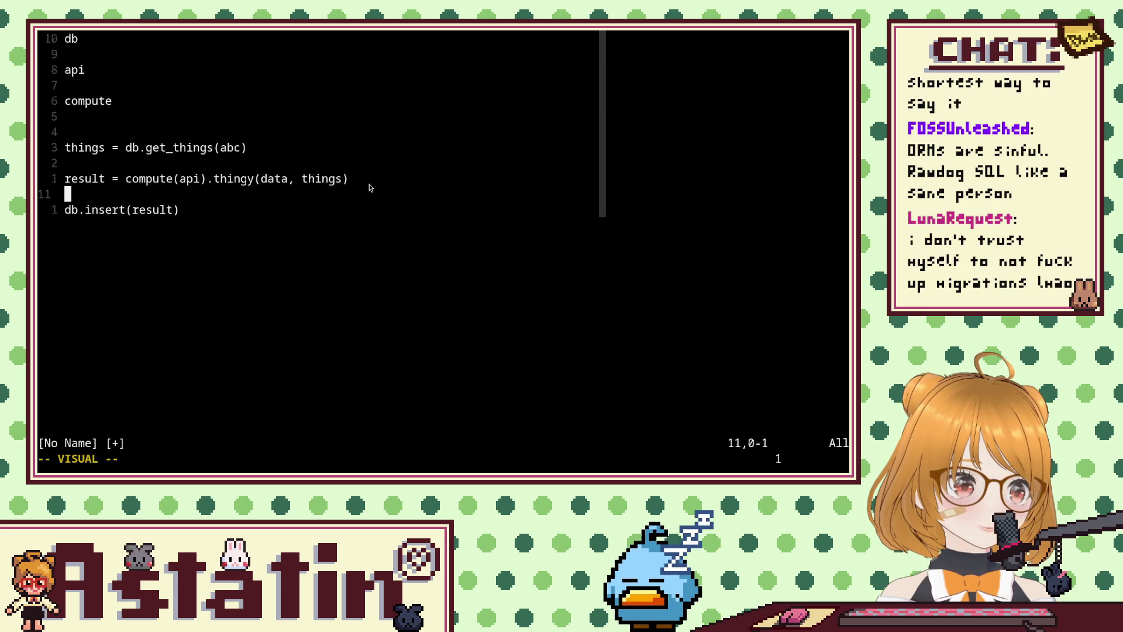
{"action": "mouse_move", "coordinate": [327, 217]}
{"action": "left_mouse_down"}
{"action": "mouse_move", "coordinate": [199, 143]}
{"action": "mouse_move", "coordinate": [318, 241]}
{"action": "mouse_move", "coordinate": [204, 134]}
{"action": "left_mouse_up"}
{"action": "left_click", "coordinate": [295, 194]}
{"action": "left_click", "coordinate": [270, 207]}
{"action": "left_click_drag", "start_coordinate": [181, 179], "coordinate": [220, 191]}
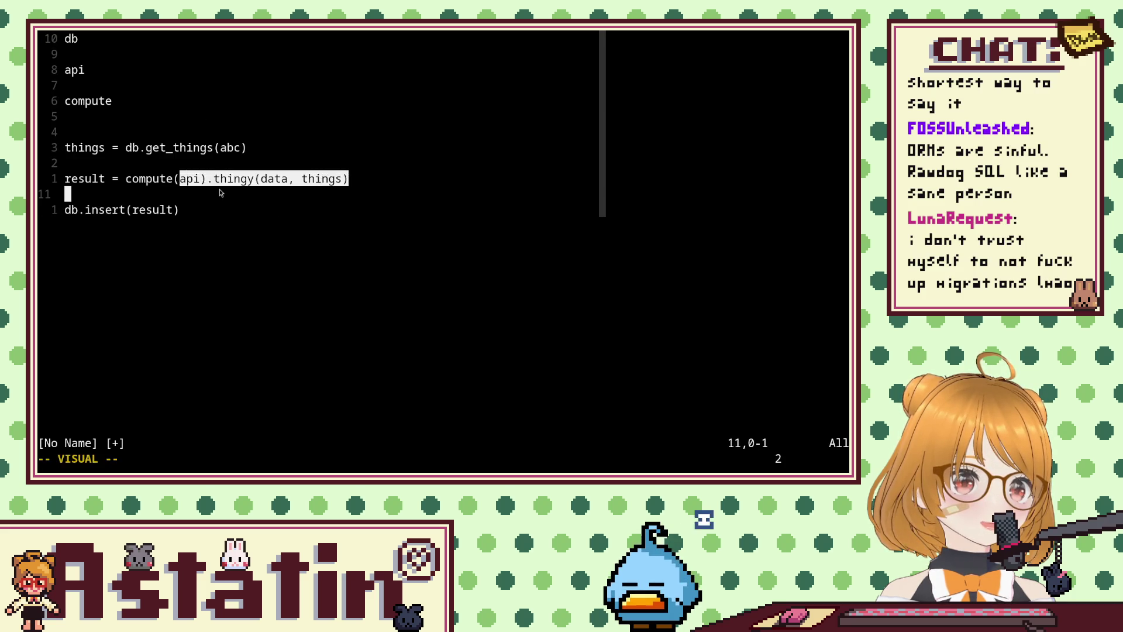
{"action": "left_click", "coordinate": [216, 194]}
{"action": "double_click", "coordinate": [204, 178]}
{"action": "left_click", "coordinate": [195, 176]}
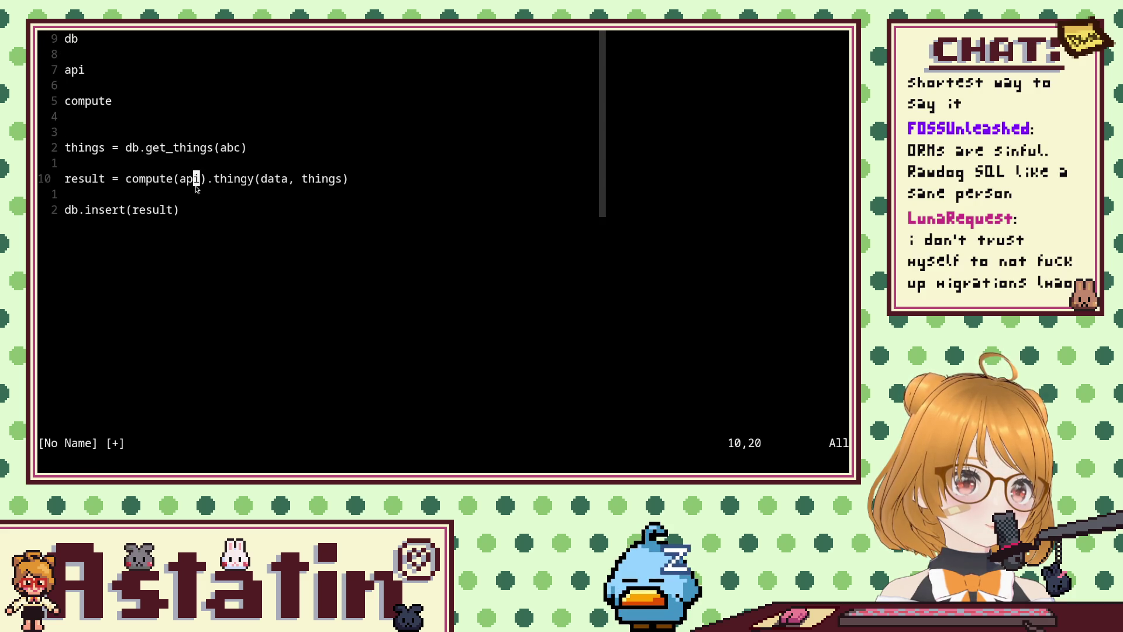
{"action": "left_click_drag", "start_coordinate": [196, 189], "coordinate": [196, 190]}
{"action": "double_click", "coordinate": [193, 183]}
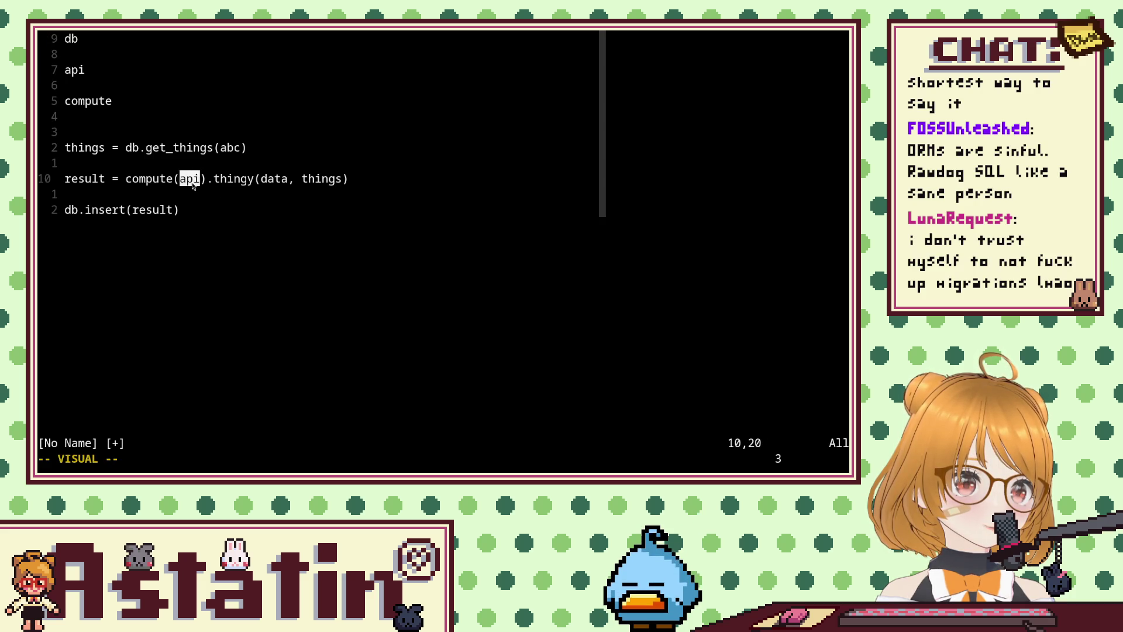
{"action": "left_click", "coordinate": [164, 166]}
{"action": "left_click_drag", "start_coordinate": [226, 187], "coordinate": [132, 151]}
{"action": "left_click", "coordinate": [119, 148]}
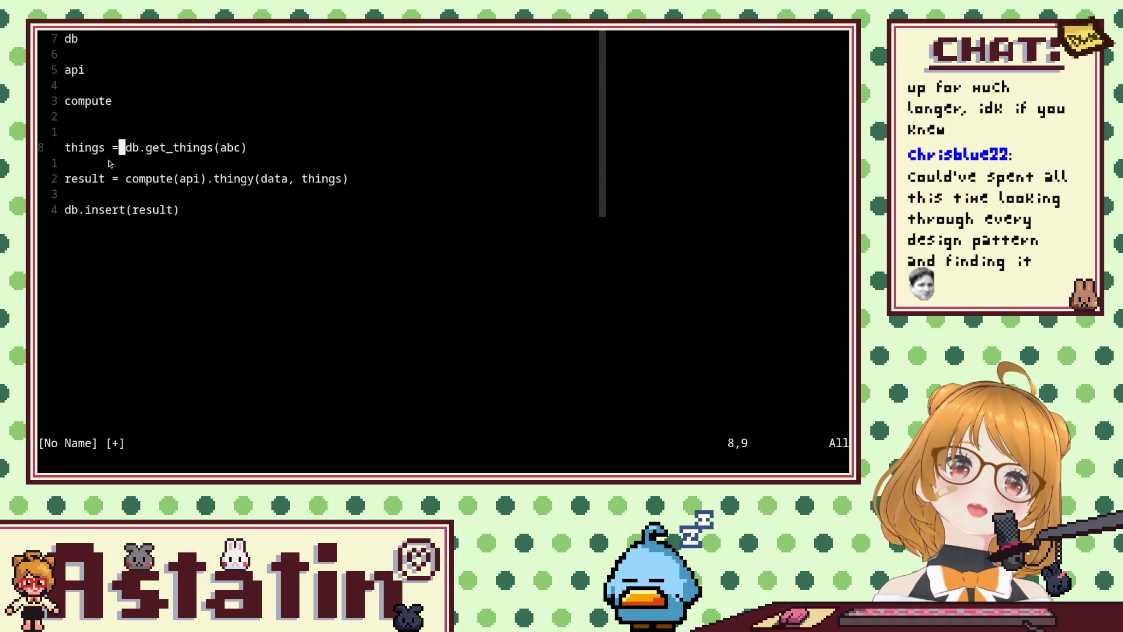
{"action": "mouse_move", "coordinate": [123, 117]}
{"action": "left_mouse_down"}
{"action": "mouse_move", "coordinate": [132, 83]}
{"action": "mouse_move", "coordinate": [104, 29]}
{"action": "left_mouse_up"}
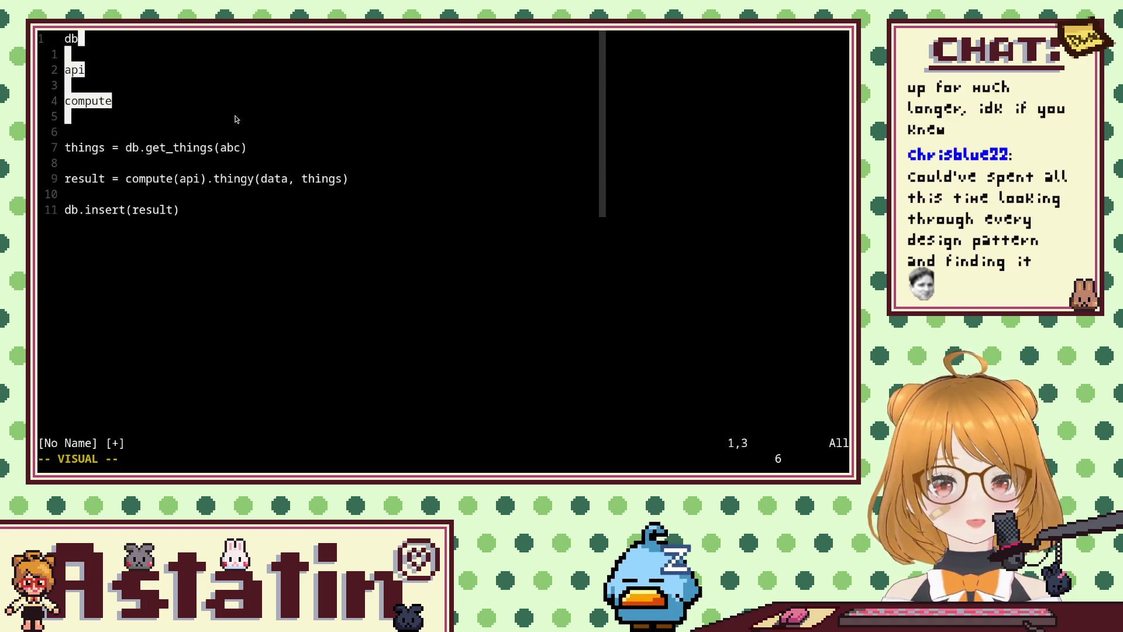
{"action": "left_click", "coordinate": [74, 69]}
{"action": "left_click_drag", "start_coordinate": [76, 116], "coordinate": [66, 36]}
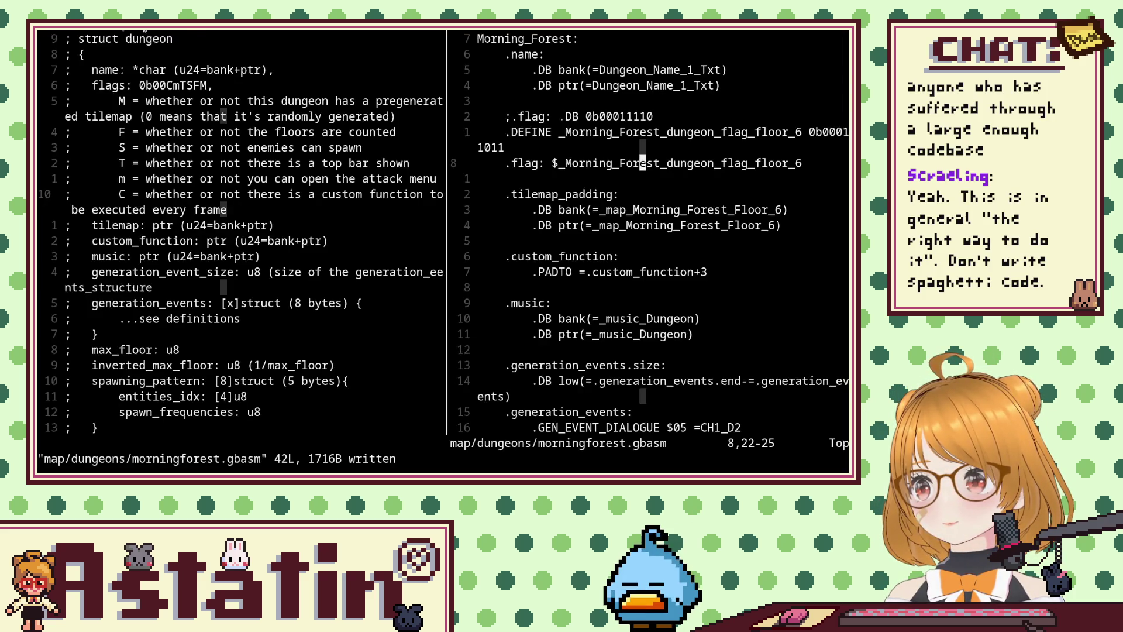
Scroll down through load_save.rs to the StaticRom implementation.
{"action": "scroll", "coordinate": [264, 66], "scroll_direction": "down", "scroll_amount": 5}
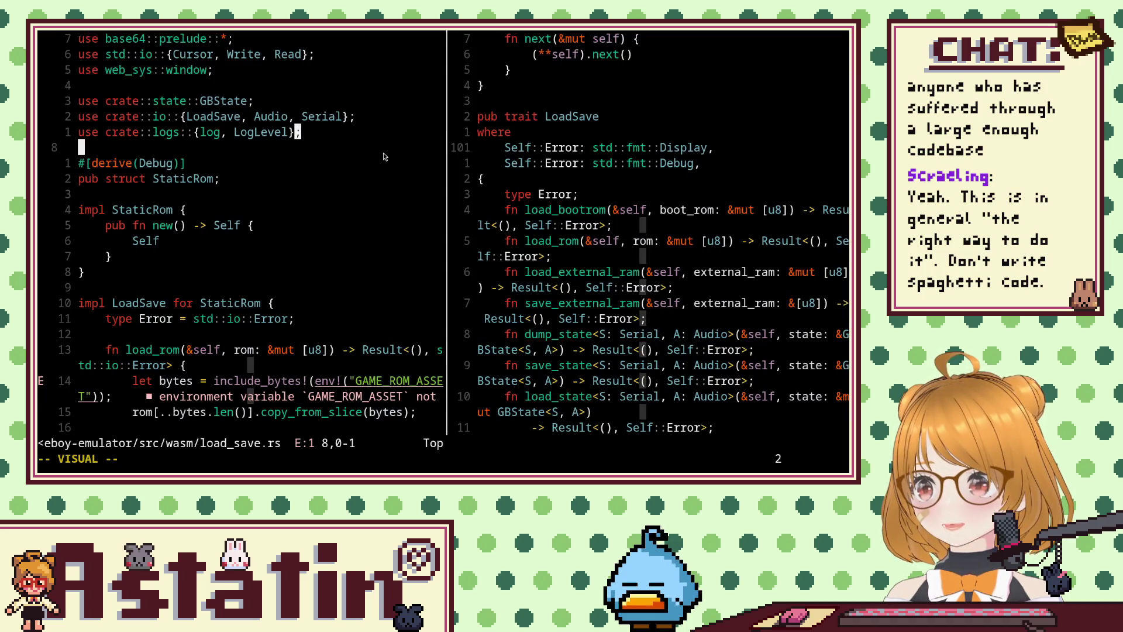
Paste the .DB $00 line into StaticRom::new in load_save.rs.
{"action": "key", "text": "ctrl+w"}
{"action": "key", "text": "l"}
{"action": "key", "text": "j"}
{"action": "key", "text": "j"}
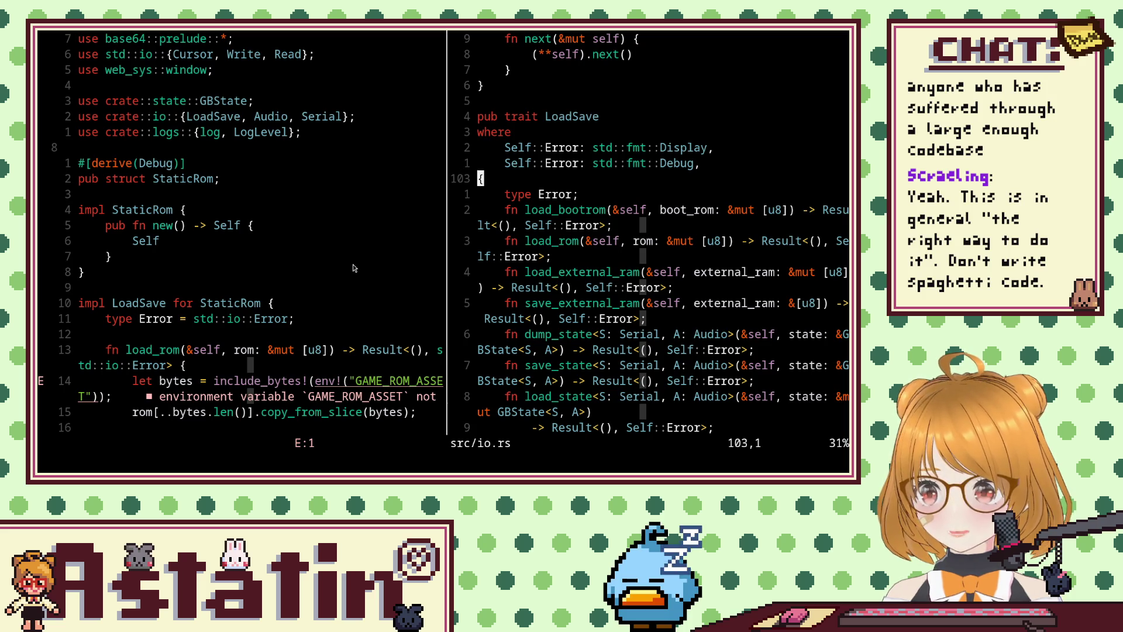
{"action": "key", "text": "ctrl+w"}
{"action": "type", "text": "hP"}
{"action": "type", "text": ":e src/"}
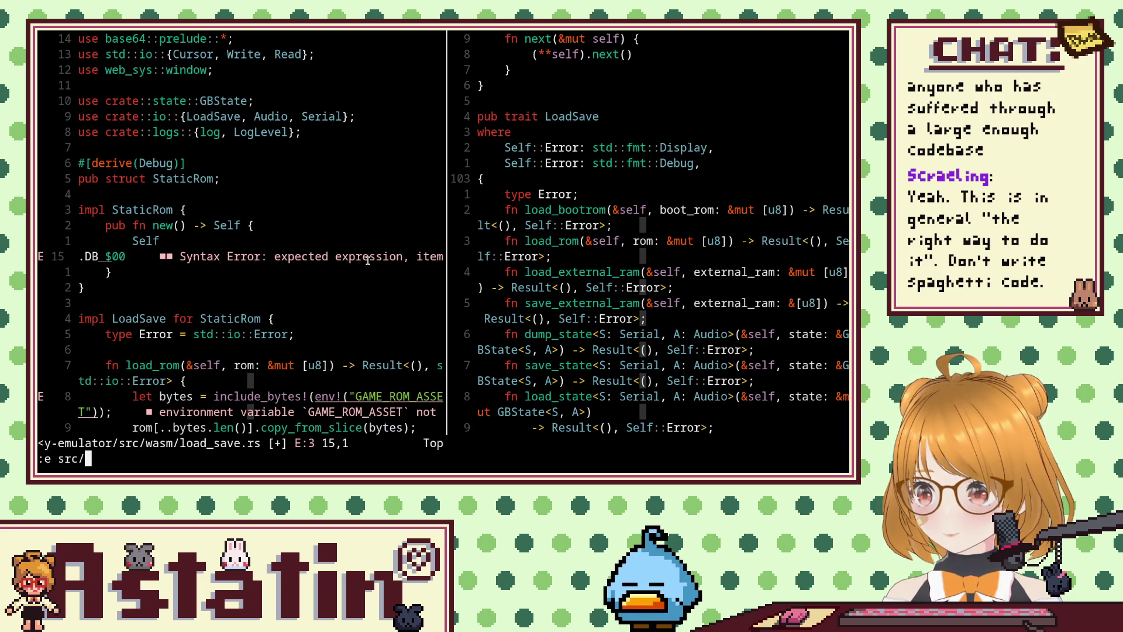
{"action": "key", "text": "Escape"}
Scroll through load_save.rs and start an :e src/ command to open another source file.
{"action": "scroll", "coordinate": [348, 258], "scroll_direction": "down", "scroll_amount": 10}
{"action": "scroll", "coordinate": [336, 256], "scroll_direction": "down", "scroll_amount": 15}
{"action": "scroll", "coordinate": [330, 255], "scroll_direction": "down", "scroll_amount": 5}
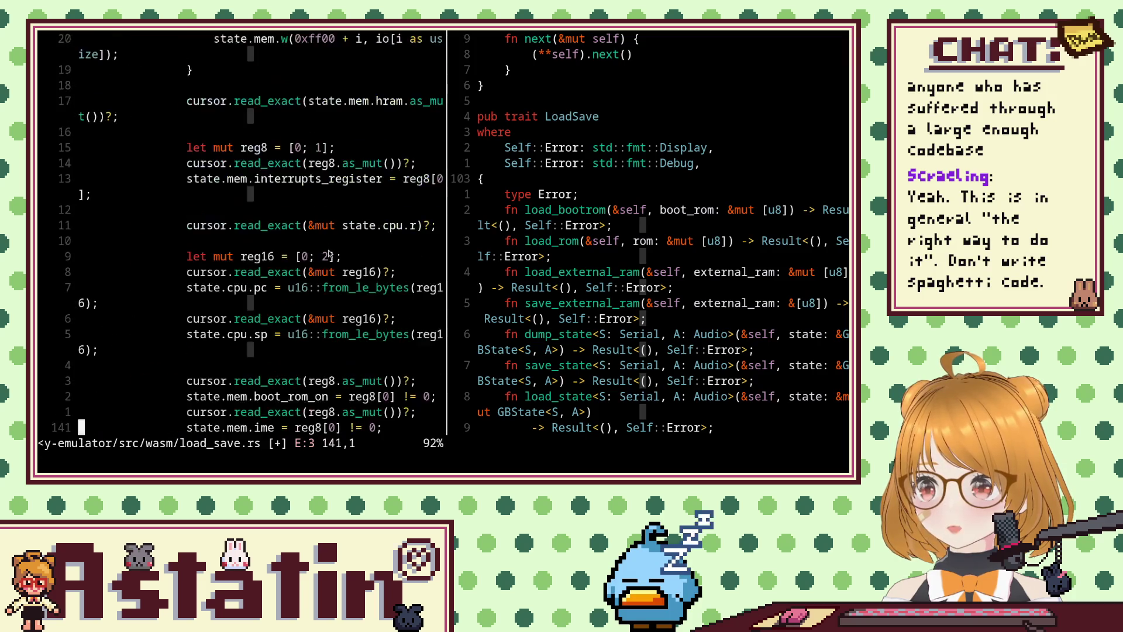
{"action": "scroll", "coordinate": [328, 255], "scroll_direction": "up", "scroll_amount": 10}
{"action": "scroll", "coordinate": [322, 256], "scroll_direction": "up", "scroll_amount": 8}
{"action": "type", "text": ":e "}
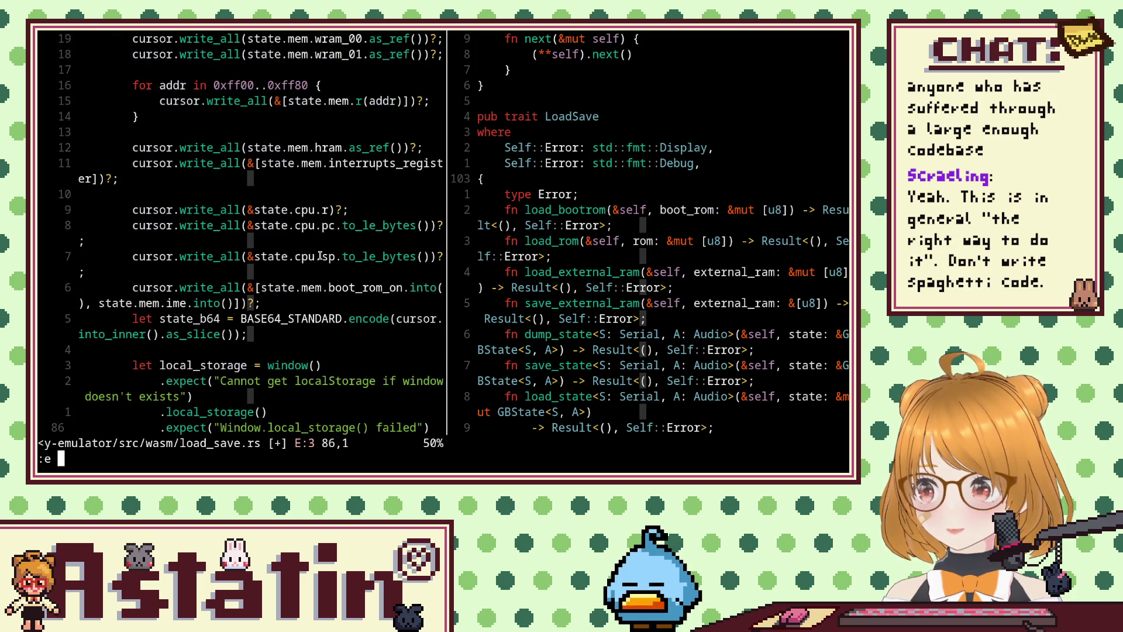
{"action": "type", "text": "src/ai"}
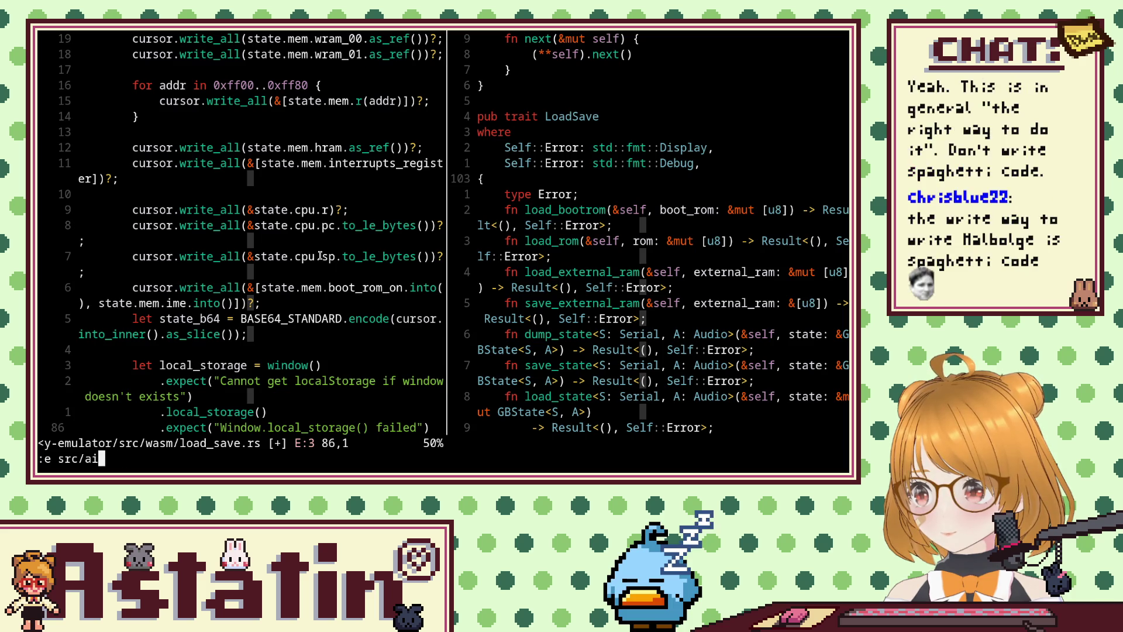
Correct the file name and open src/audio.rs with :e.
{"action": "key", "text": "BackSpace"}
{"action": "type", "text": "u"}
{"action": "key", "text": "Tab"}
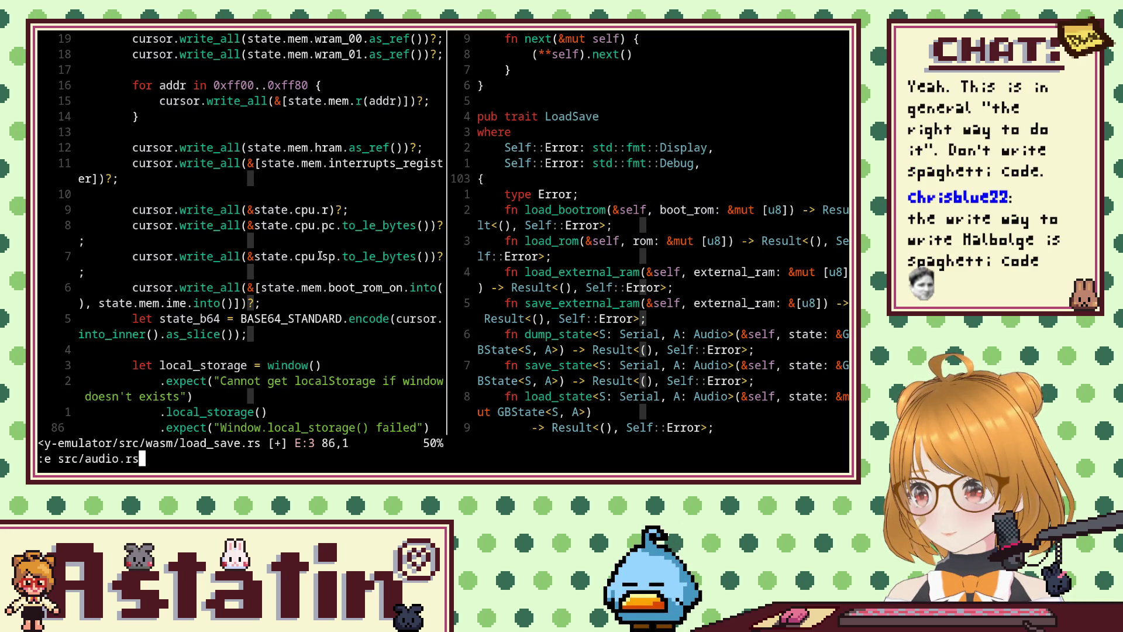
{"action": "key", "text": "Return"}
Scroll down and back up through audio.rs to review the MutableWave struct and its constructor.
{"action": "scroll", "coordinate": [320, 258], "scroll_direction": "down", "scroll_amount": 12}
{"action": "scroll", "coordinate": [281, 258], "scroll_direction": "down", "scroll_amount": 20}
{"action": "scroll", "coordinate": [234, 257], "scroll_direction": "down", "scroll_amount": 20}
{"action": "scroll", "coordinate": [175, 256], "scroll_direction": "down", "scroll_amount": 20}
{"action": "scroll", "coordinate": [174, 256], "scroll_direction": "down", "scroll_amount": 18}
{"action": "scroll", "coordinate": [173, 253], "scroll_direction": "down", "scroll_amount": 20}
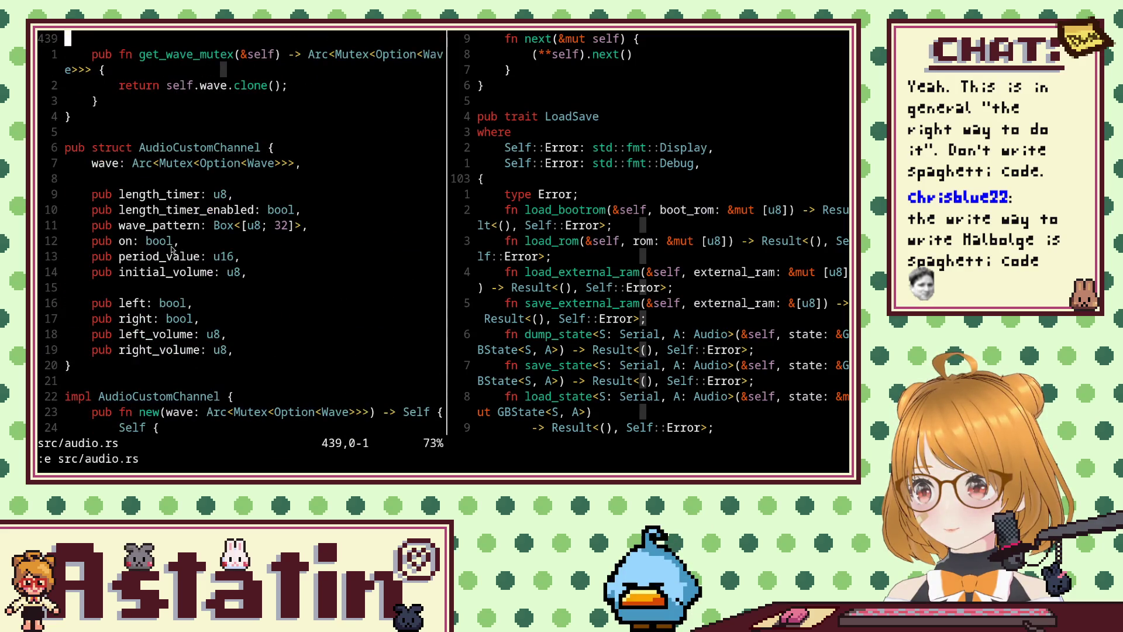
{"action": "scroll", "coordinate": [172, 250], "scroll_direction": "down", "scroll_amount": 1}
{"action": "scroll", "coordinate": [172, 250], "scroll_direction": "down", "scroll_amount": 16}
{"action": "scroll", "coordinate": [170, 248], "scroll_direction": "down", "scroll_amount": 10}
{"action": "scroll", "coordinate": [165, 245], "scroll_direction": "down", "scroll_amount": 20}
{"action": "scroll", "coordinate": [164, 246], "scroll_direction": "up", "scroll_amount": 14}
{"action": "scroll", "coordinate": [163, 245], "scroll_direction": "up", "scroll_amount": 8}
{"action": "scroll", "coordinate": [163, 246], "scroll_direction": "up", "scroll_amount": 9}
{"action": "scroll", "coordinate": [163, 245], "scroll_direction": "up", "scroll_amount": 10}
{"action": "scroll", "coordinate": [163, 245], "scroll_direction": "up", "scroll_amount": 8}
{"action": "scroll", "coordinate": [163, 246], "scroll_direction": "up", "scroll_amount": 8}
{"action": "scroll", "coordinate": [163, 245], "scroll_direction": "up", "scroll_amount": 9}
{"action": "scroll", "coordinate": [164, 246], "scroll_direction": "up", "scroll_amount": 17}
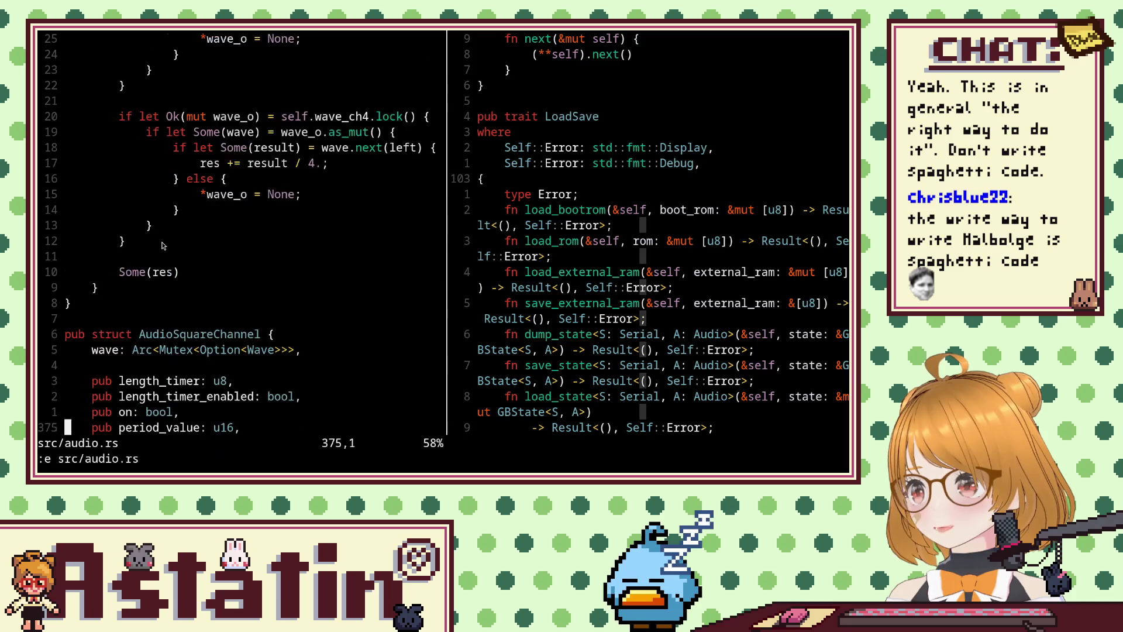
{"action": "scroll", "coordinate": [164, 246], "scroll_direction": "up", "scroll_amount": 7}
{"action": "scroll", "coordinate": [163, 245], "scroll_direction": "up", "scroll_amount": 14}
{"action": "scroll", "coordinate": [163, 246], "scroll_direction": "up", "scroll_amount": 4}
{"action": "scroll", "coordinate": [163, 246], "scroll_direction": "up", "scroll_amount": 1}
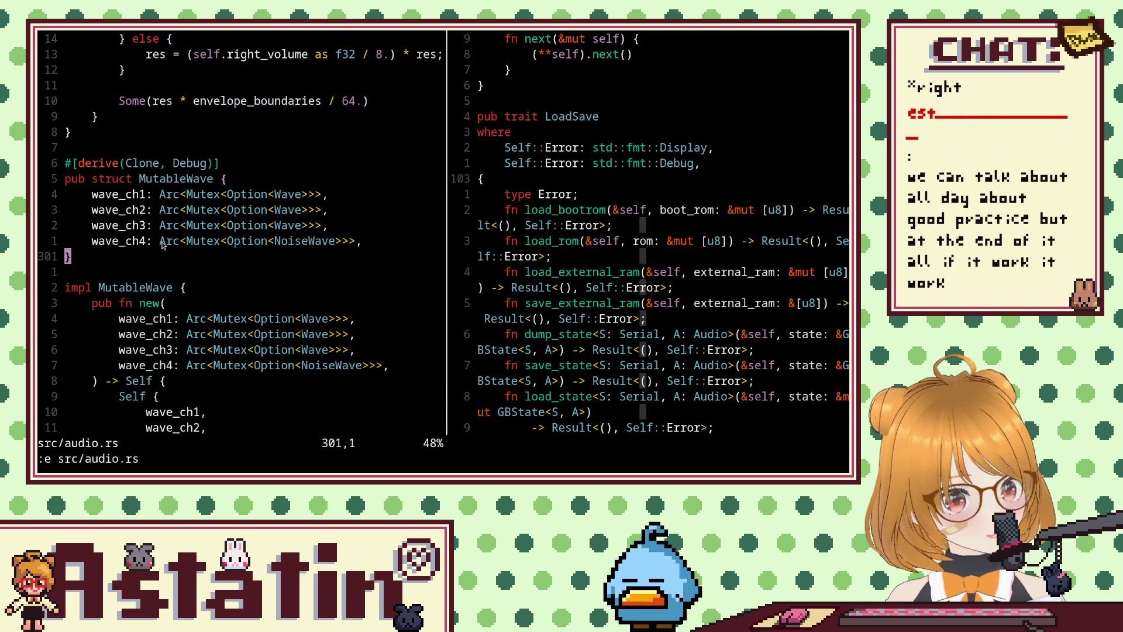
Focus the window holding the LoadSave trait file.
{"action": "left_click", "coordinate": [469, 150]}
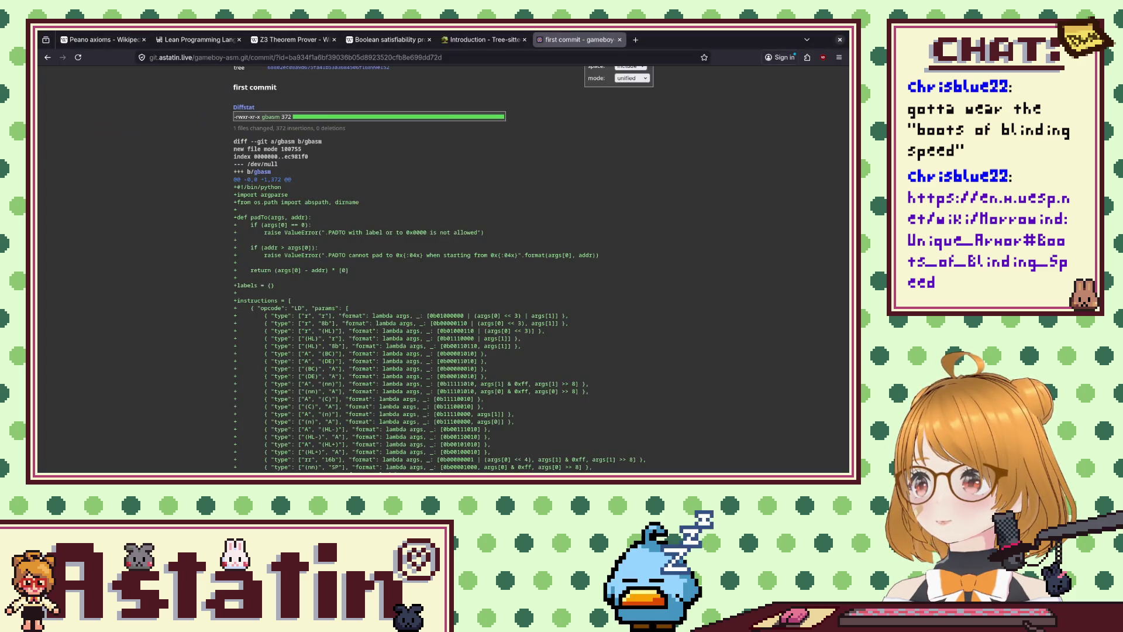
Load the UESP Morrowind Boots of Blinding Speed link from chat in a new tab.
{"action": "left_click", "coordinate": [635, 39]}
{"action": "type", "text": "https://en.m.uesp.net/wiki/Morrowind:Unique_Armor#Boots_of_Blinding_Speed"}
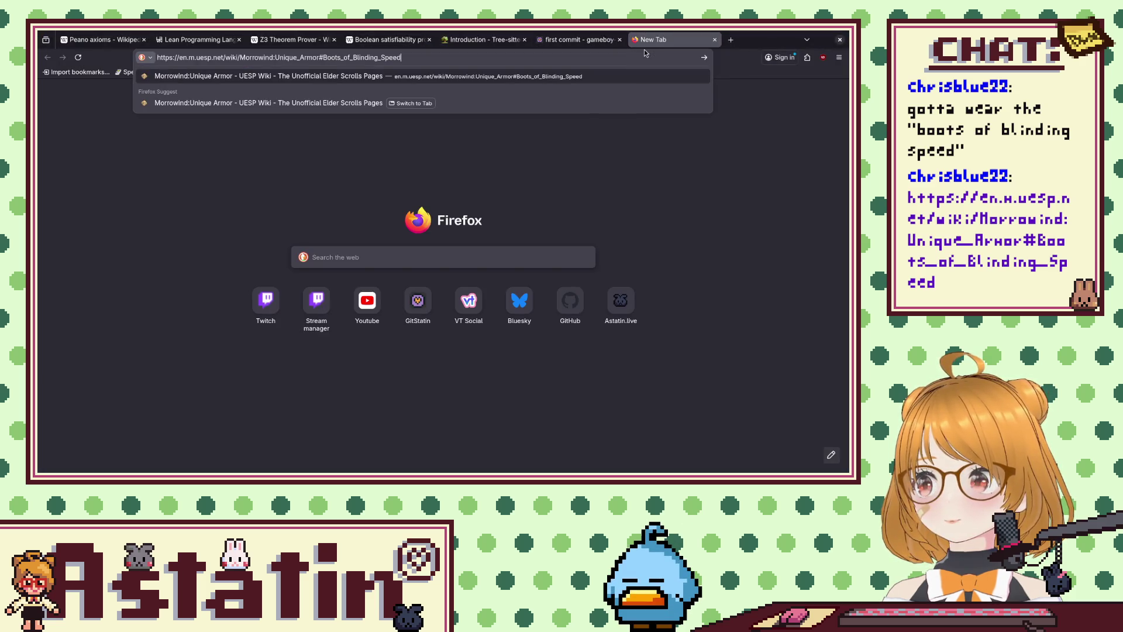
{"action": "key", "text": "Return"}
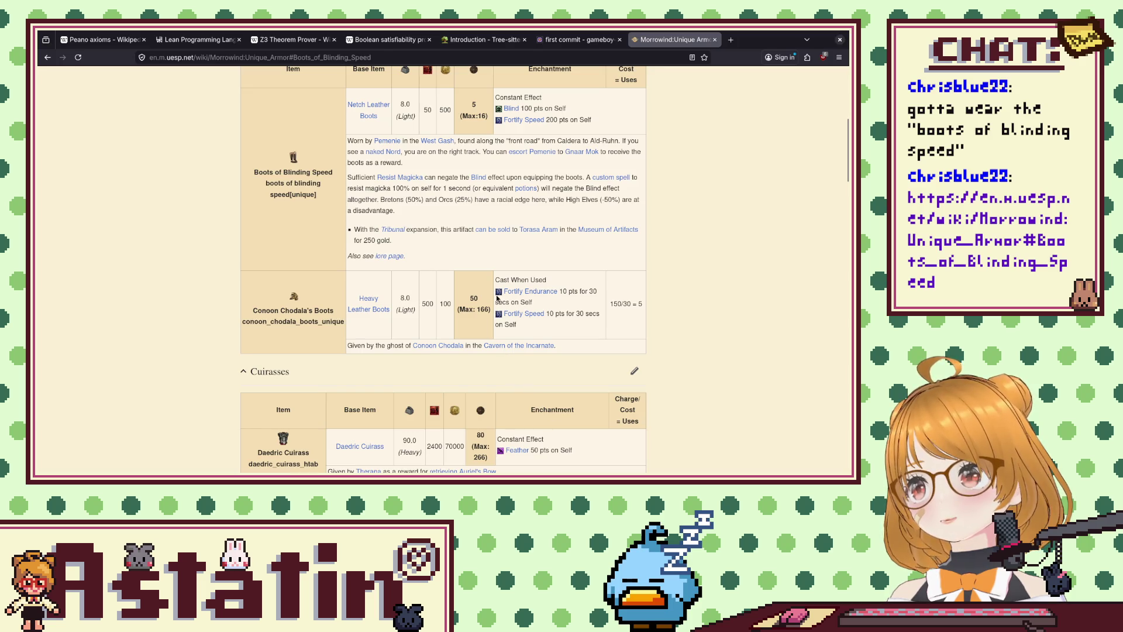
Close the Morrowind:Unique Armor wiki tab so the gameboy-asm first commit diff shows.
{"action": "left_click", "coordinate": [715, 40]}
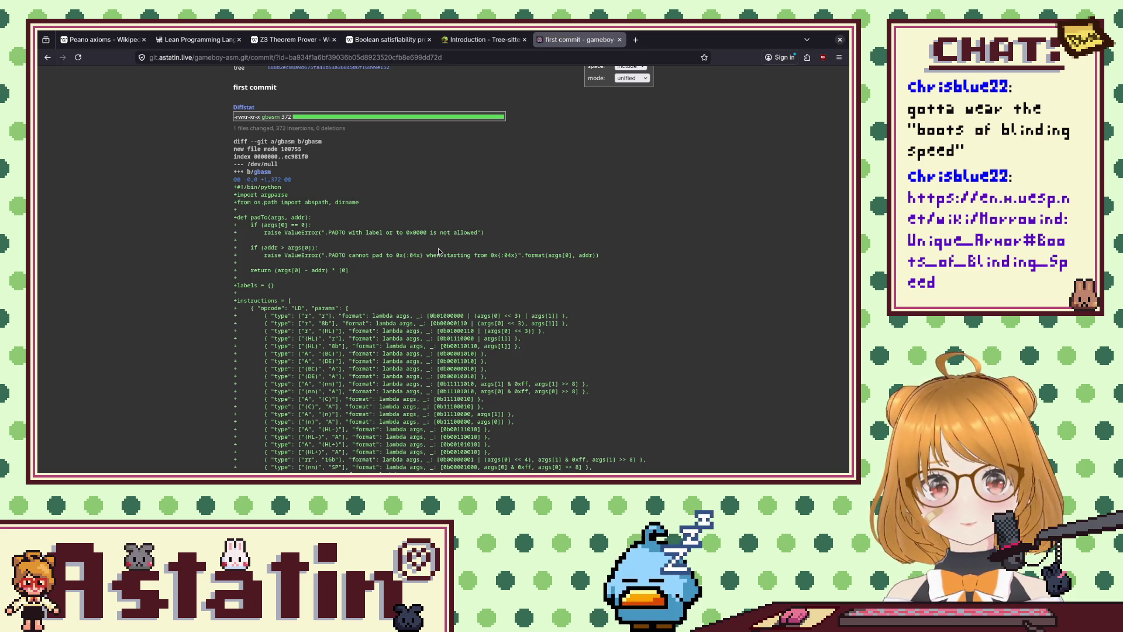
In the Morning_Forest dungeon definition, run :!make and dismiss the resulting build error.
{"action": "key", "text": "alt+Tab"}
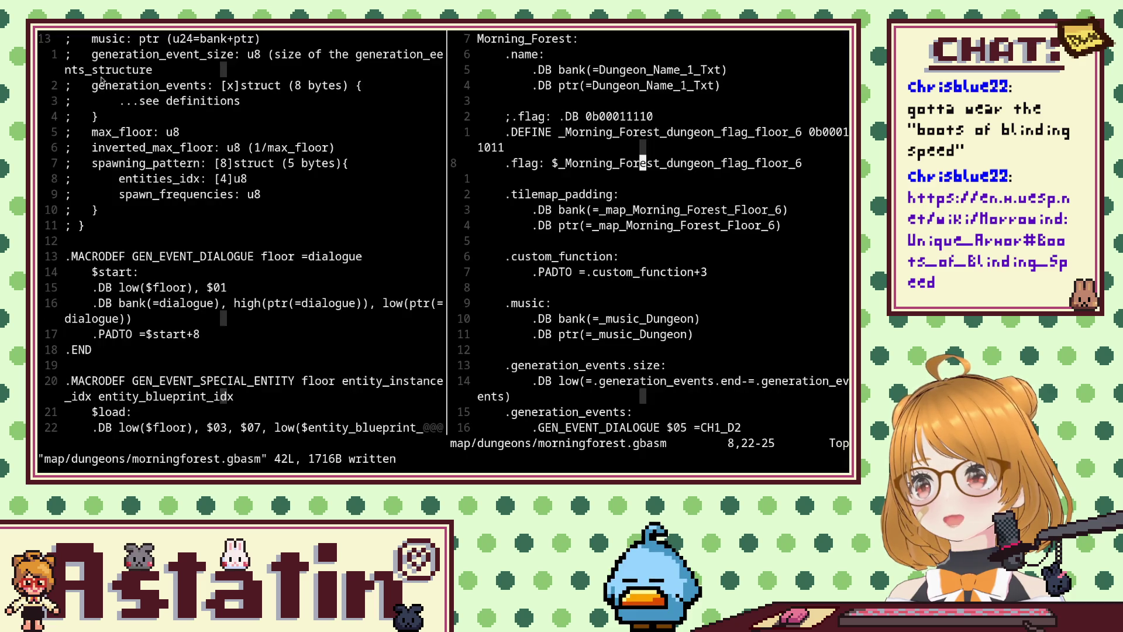
{"action": "scroll", "coordinate": [240, 174], "scroll_direction": "up", "scroll_amount": 4}
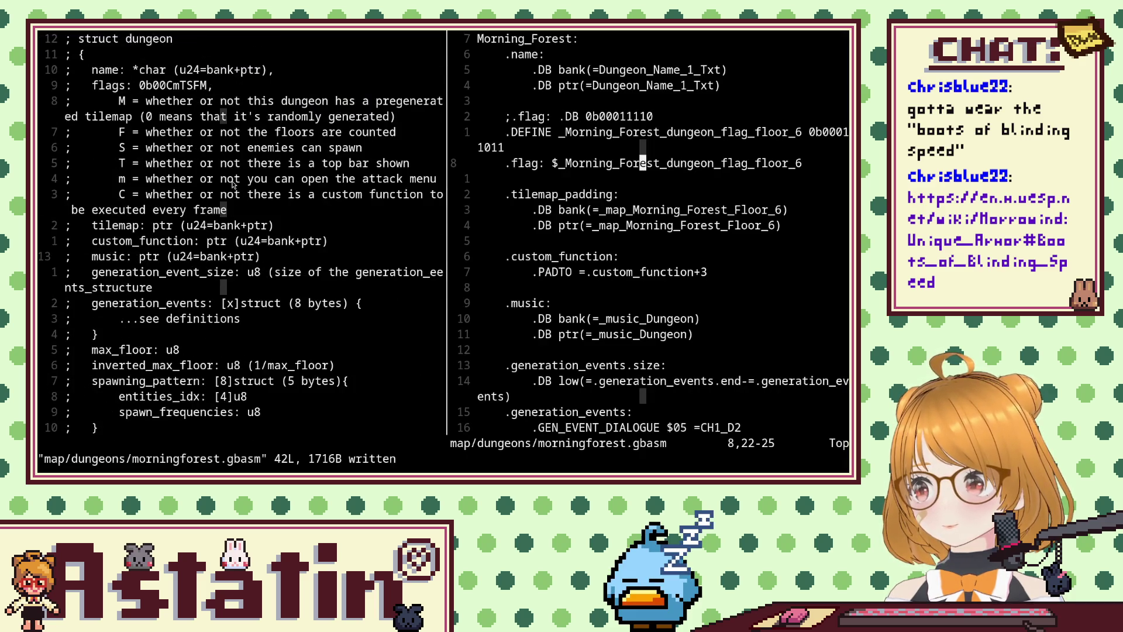
{"action": "scroll", "coordinate": [226, 196], "scroll_direction": "down", "scroll_amount": 6}
{"action": "scroll", "coordinate": [227, 196], "scroll_direction": "down", "scroll_amount": 2}
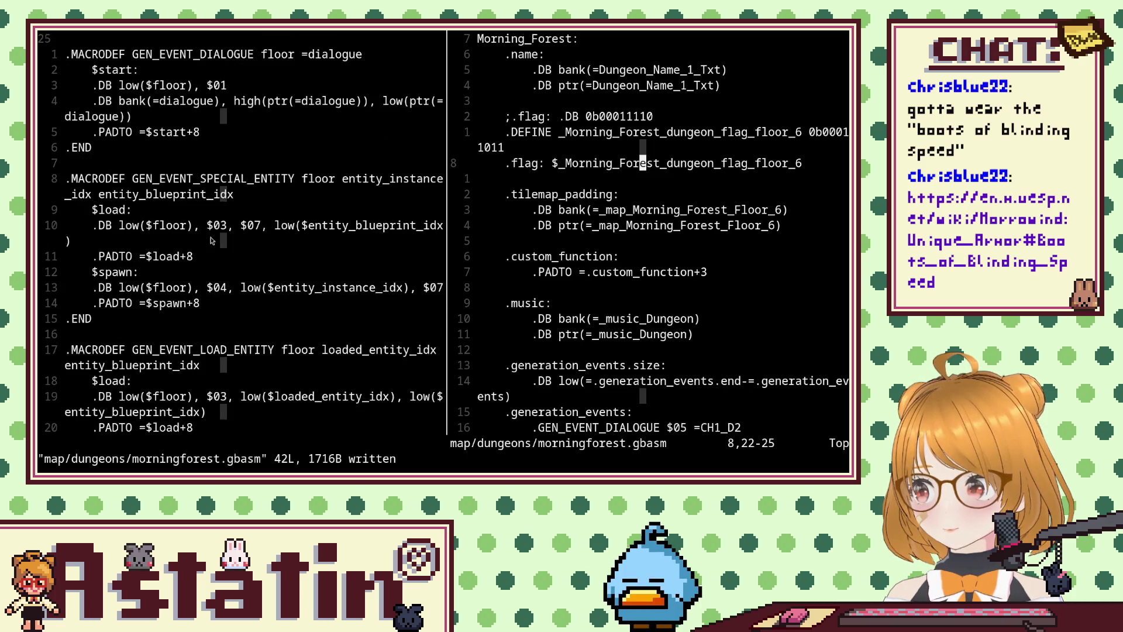
{"action": "scroll", "coordinate": [279, 194], "scroll_direction": "up", "scroll_amount": 1}
{"action": "scroll", "coordinate": [279, 195], "scroll_direction": "up", "scroll_amount": 2}
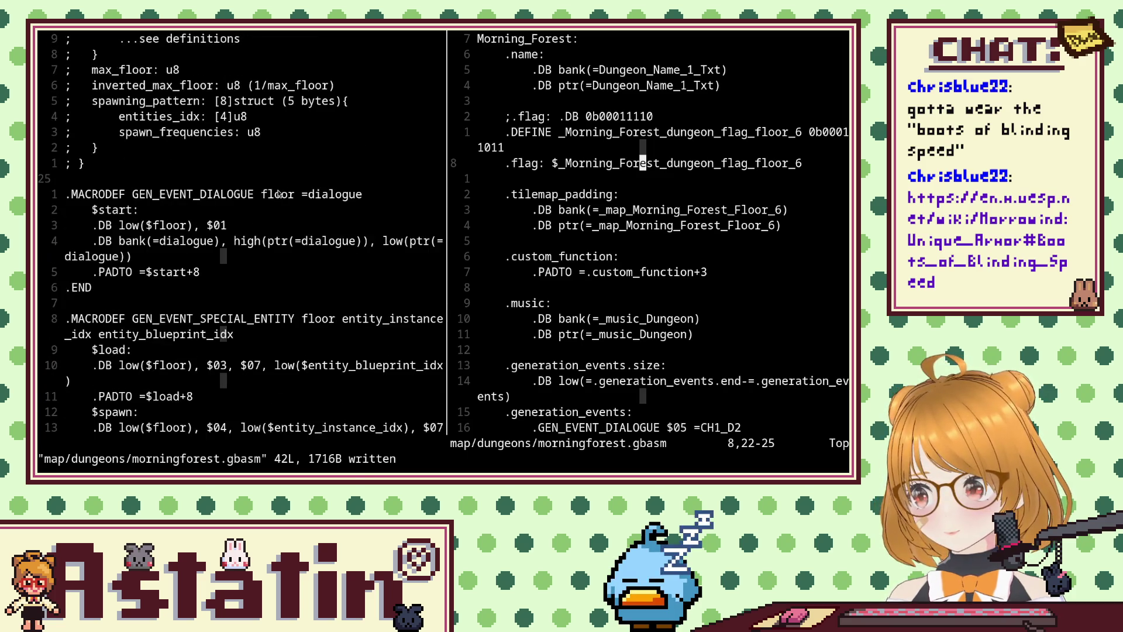
{"action": "left_click", "coordinate": [656, 181]}
{"action": "type", "text": ":"}
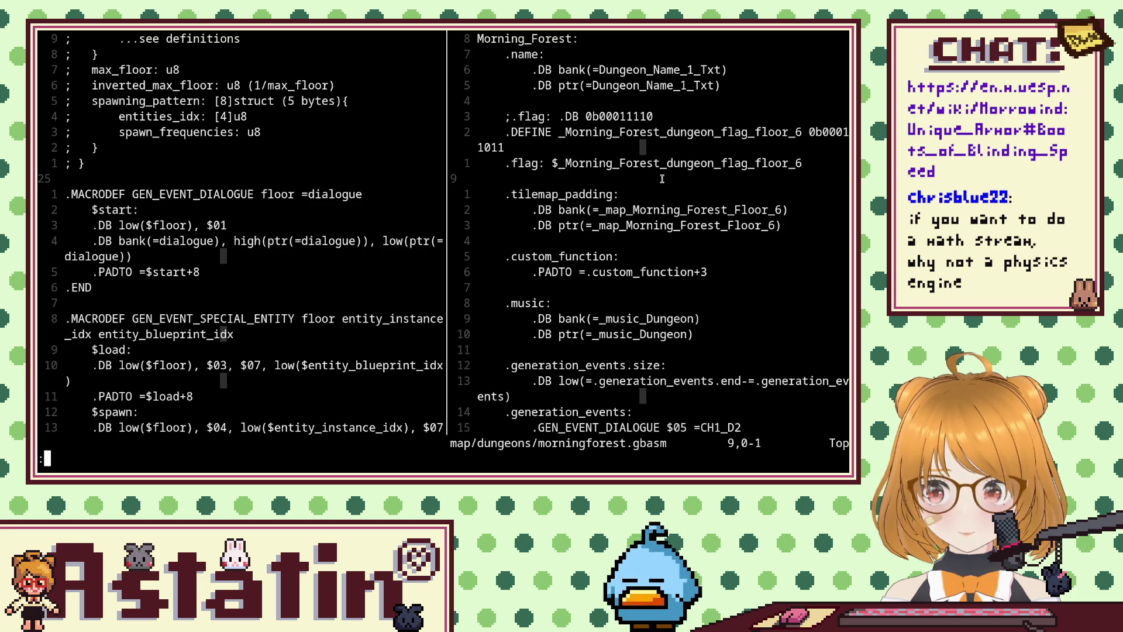
{"action": "type", "text": "!ma"}
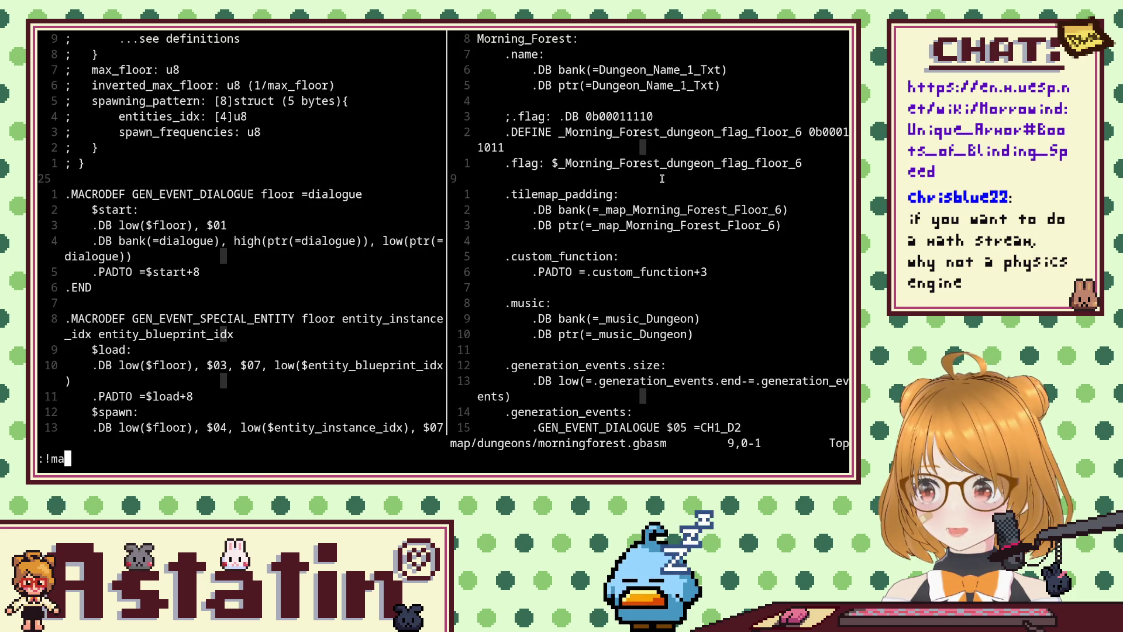
{"action": "type", "text": "ke"}
{"action": "key", "text": "Return"}
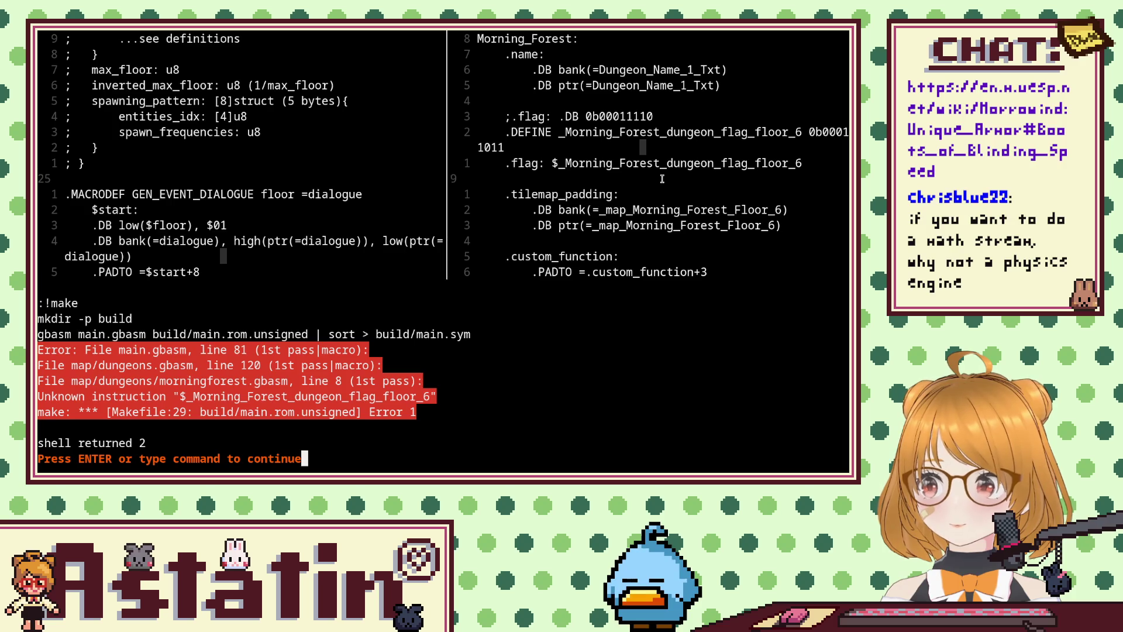
{"action": "key", "text": "Return"}
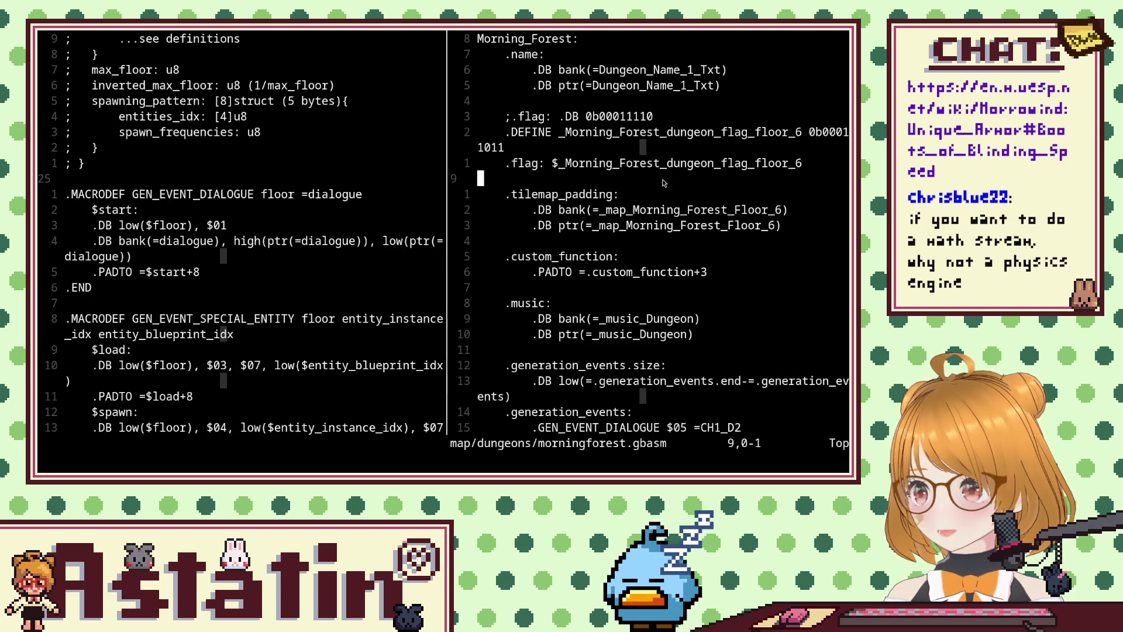
Prefix the .flag symbol with .DB, save with :w, and rebuild with :!make.
{"action": "left_click", "coordinate": [656, 163]}
{"action": "key", "text": "b"}
{"action": "key", "text": "b"}
{"action": "key", "text": "b"}
{"action": "type", "text": "bi"}
{"action": "type", "text": ".DB"}
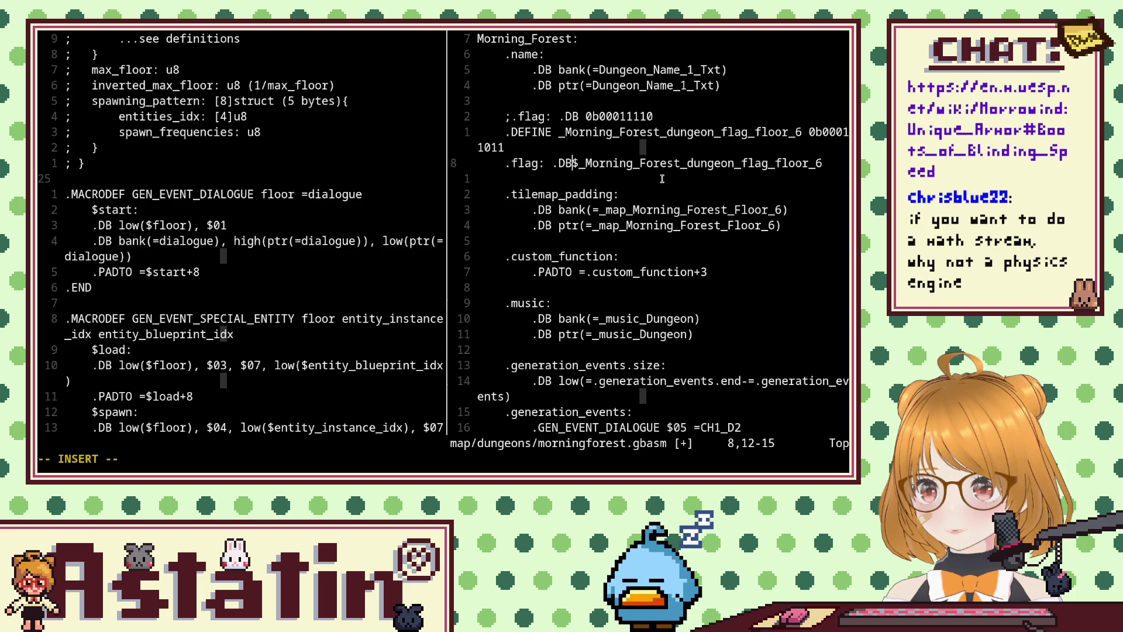
{"action": "key", "text": "Escape"}
{"action": "type", "text": ":w"}
{"action": "key", "text": "Return"}
{"action": "type", "text": ":!make"}
{"action": "key", "text": "Return"}
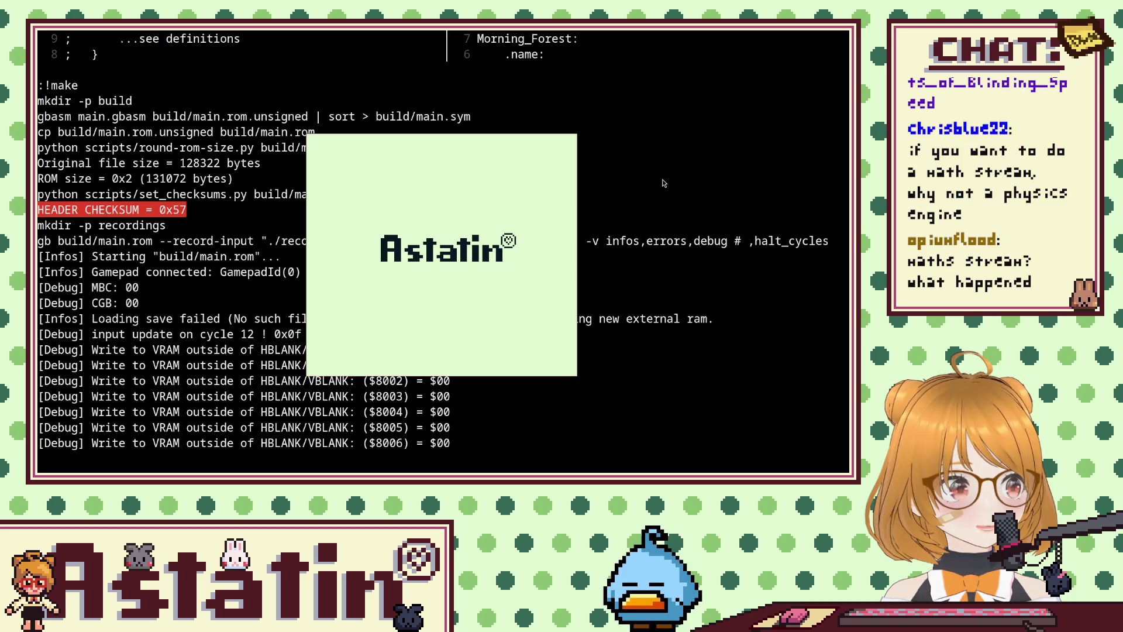
Start the game from the Astatin title screen to reach BASECAMP's opening dialogue.
{"action": "key", "text": "Return"}
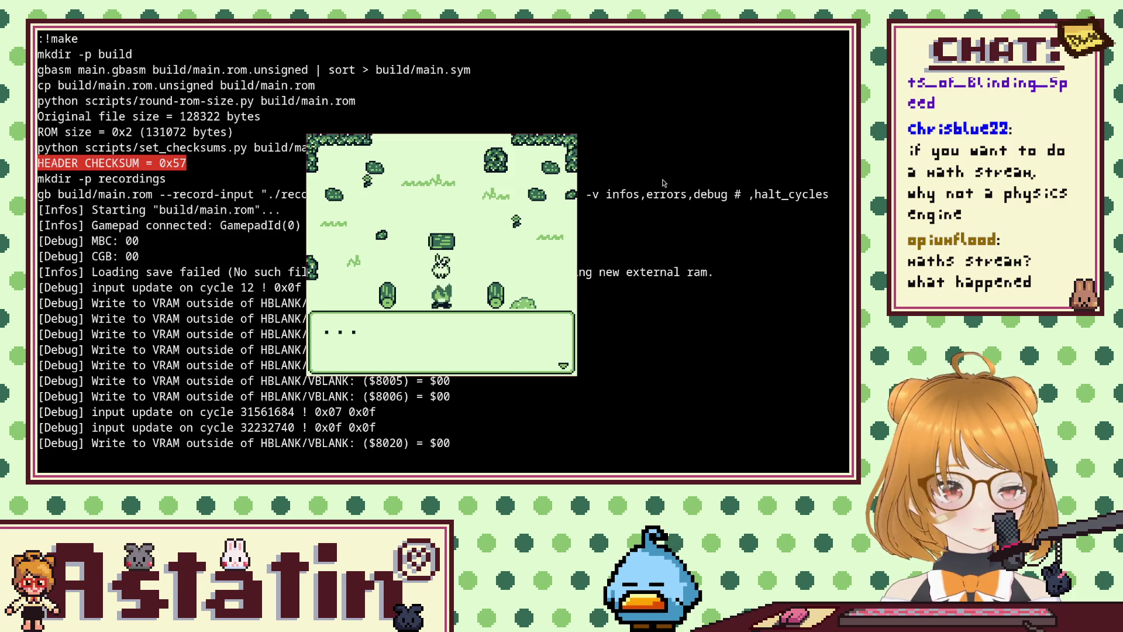
Dismiss the basecamp dialogue and walk through the overworld into the Morning Forest dungeon.
{"action": "key", "text": "x"}
{"action": "key", "text": "x"}
{"action": "key", "text": "x"}
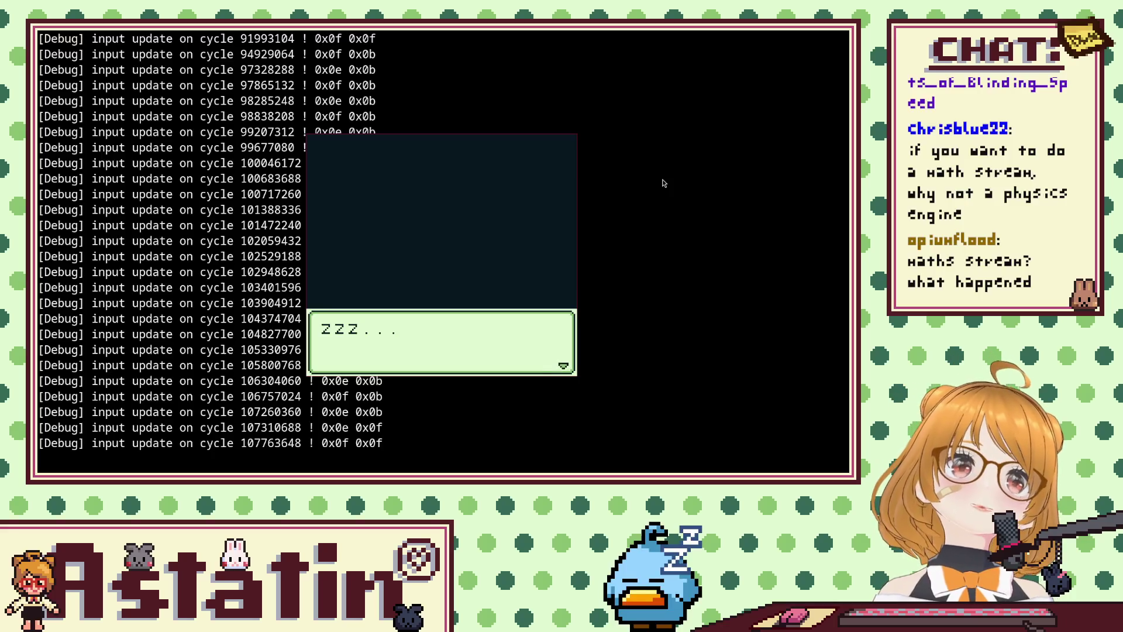
{"action": "key", "text": "x"}
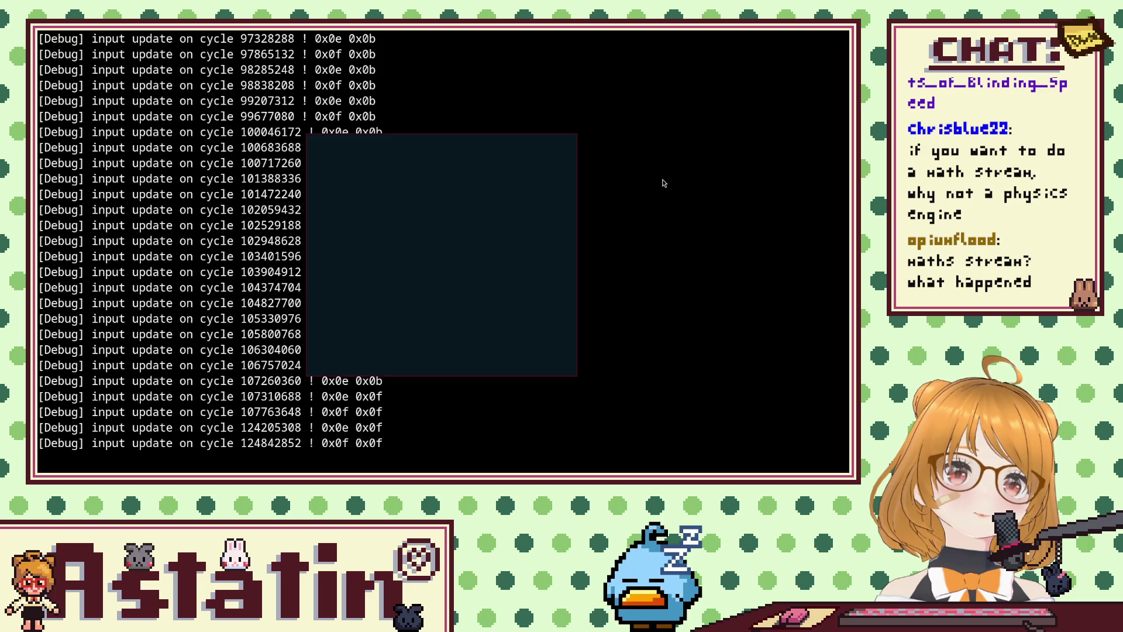
{"action": "key", "text": "Up"}
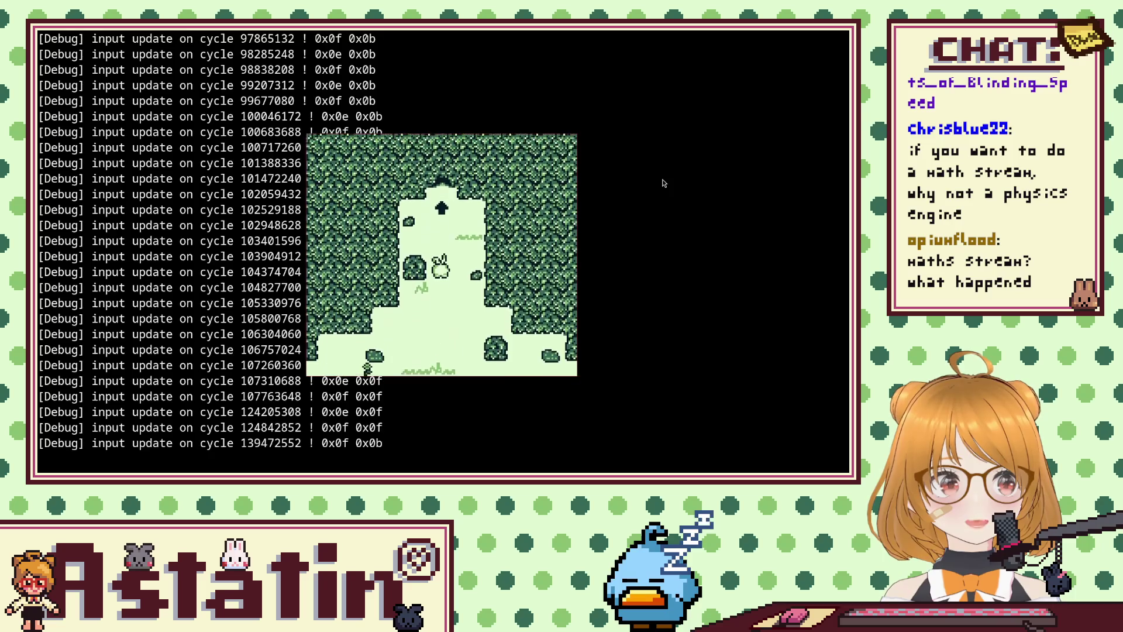
{"action": "key", "text": "Up"}
{"action": "key", "text": "Up"}
{"action": "key", "text": "Right"}
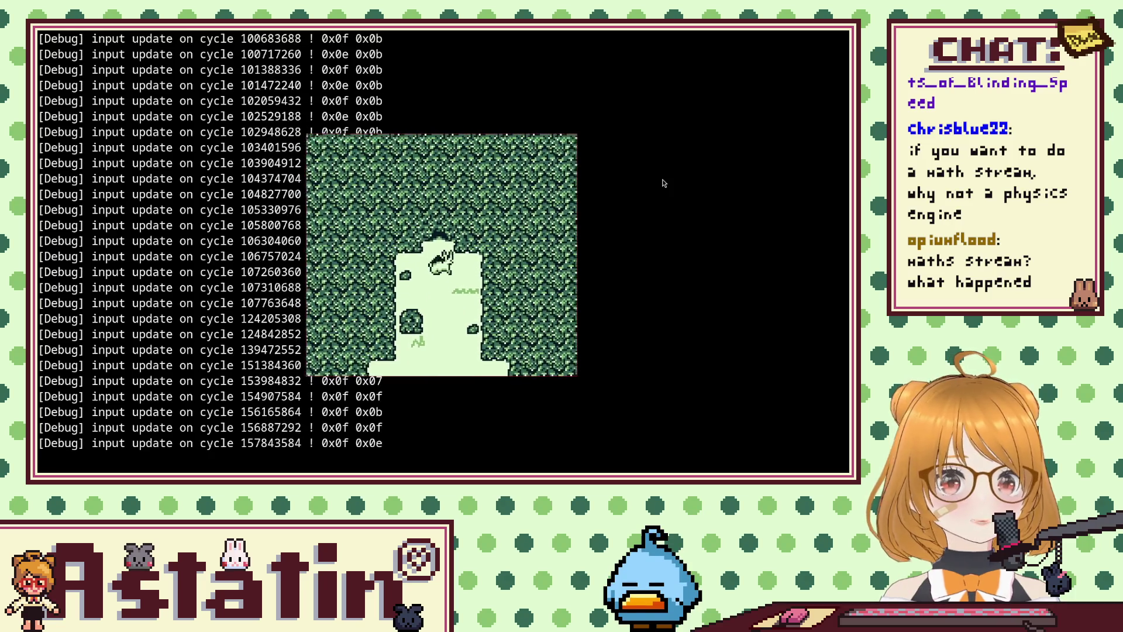
{"action": "key", "text": "Down"}
{"action": "key", "text": "Right"}
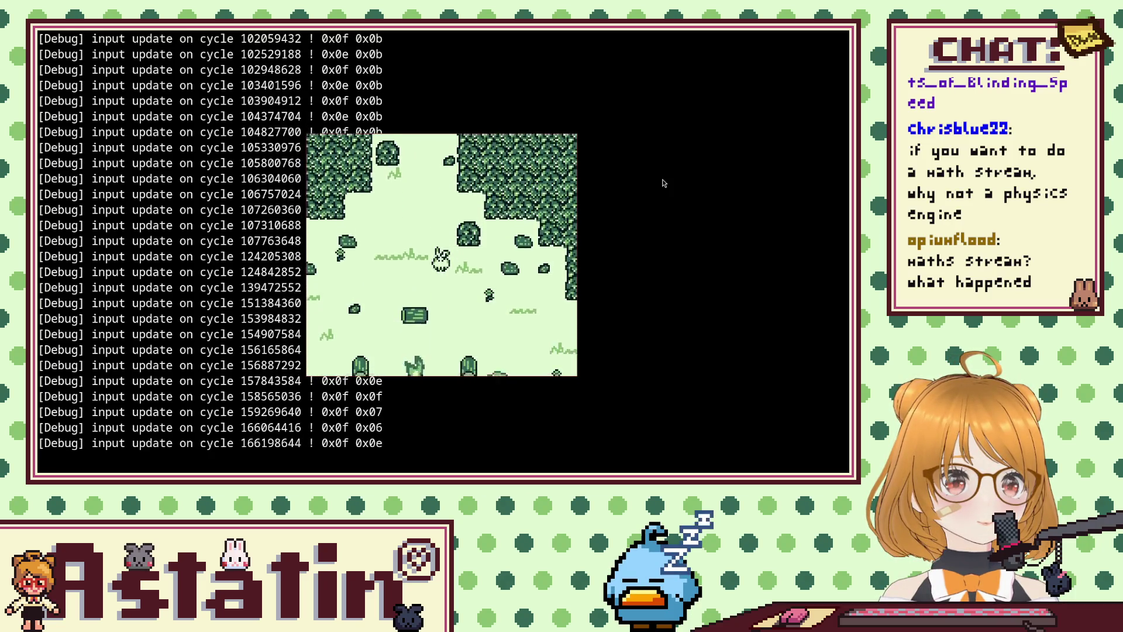
{"action": "key", "text": "Down"}
{"action": "key", "text": "Right"}
{"action": "key", "text": "Down"}
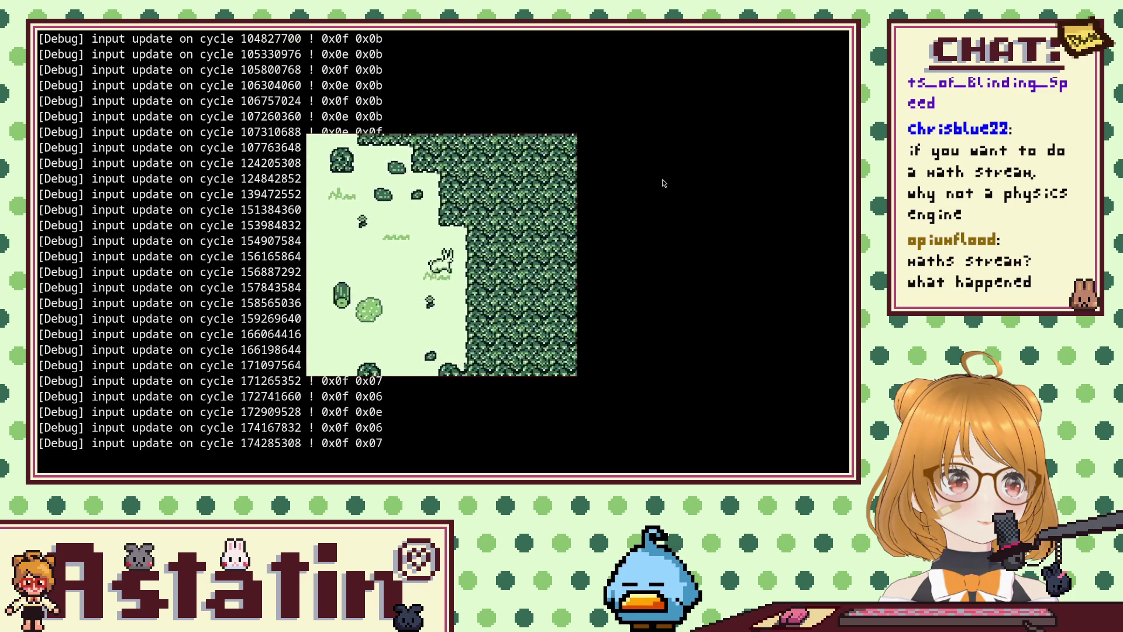
{"action": "key", "text": "Left"}
{"action": "key", "text": "Down"}
{"action": "key", "text": "Left"}
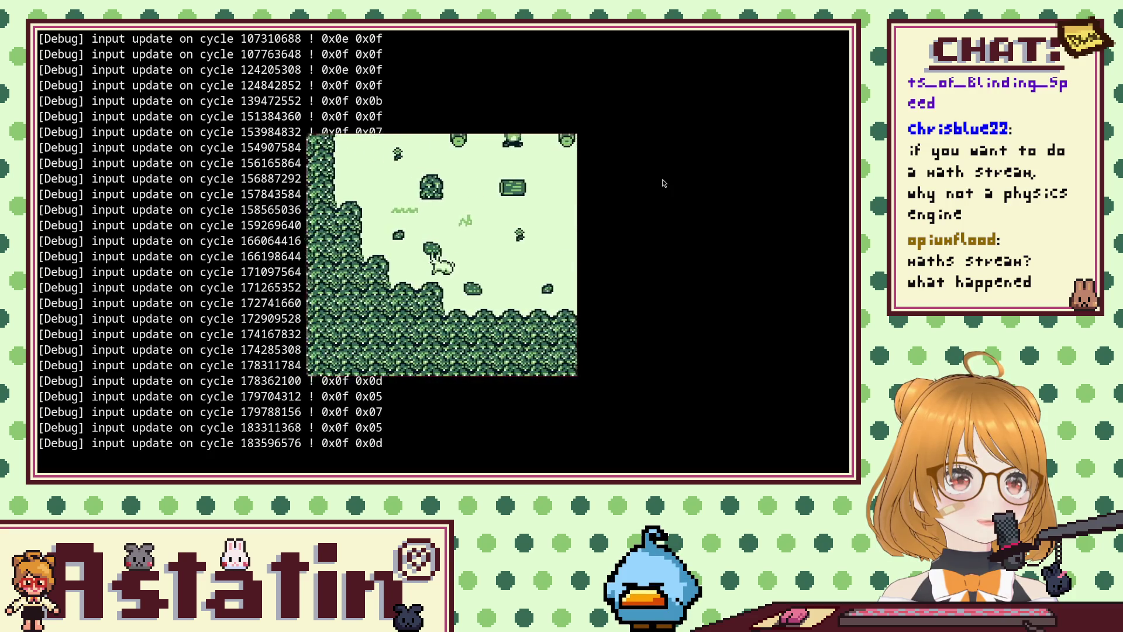
{"action": "key", "text": "Up"}
{"action": "key", "text": "Left"}
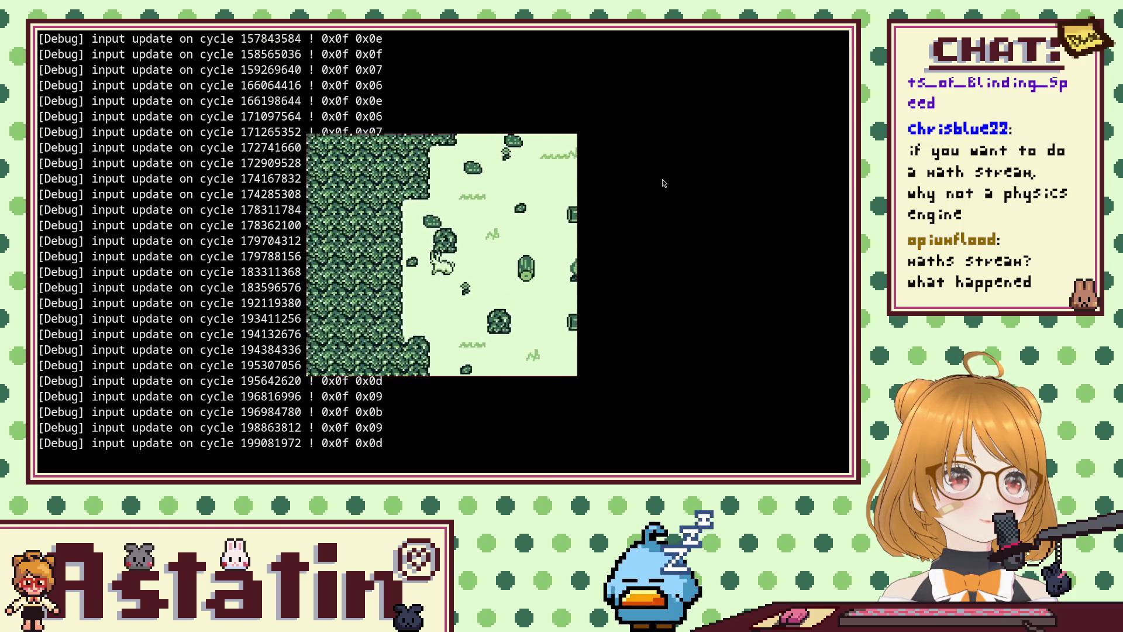
{"action": "key", "text": "Up"}
{"action": "key", "text": "Right"}
{"action": "key", "text": "Up"}
{"action": "key", "text": "Right"}
{"action": "key", "text": "Up"}
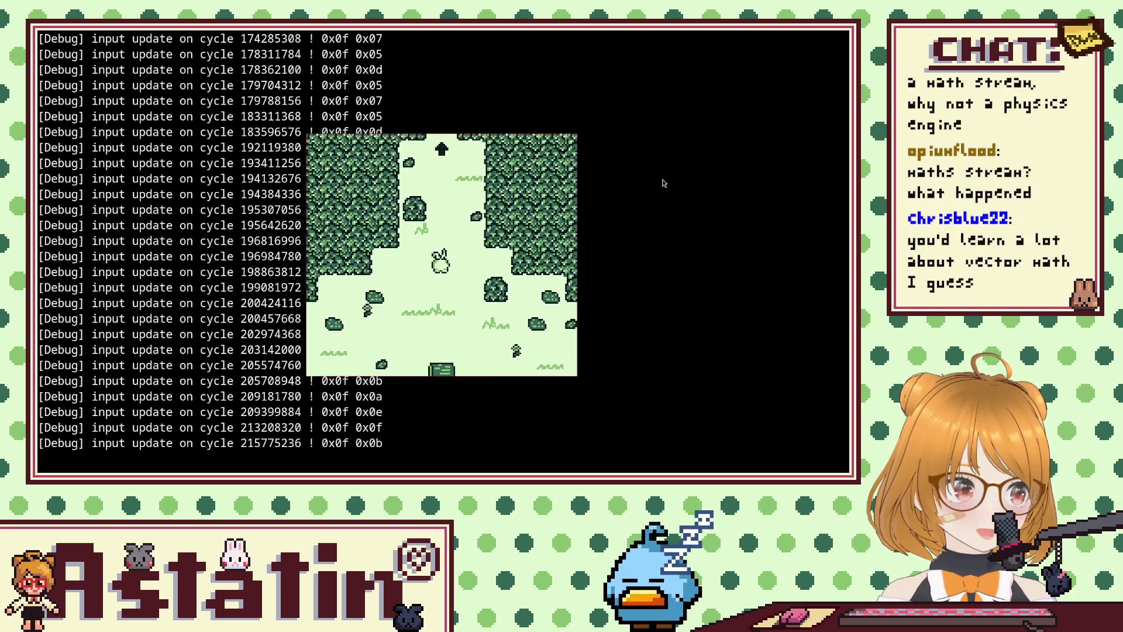
{"action": "key", "text": "z"}
{"action": "key", "text": "z"}
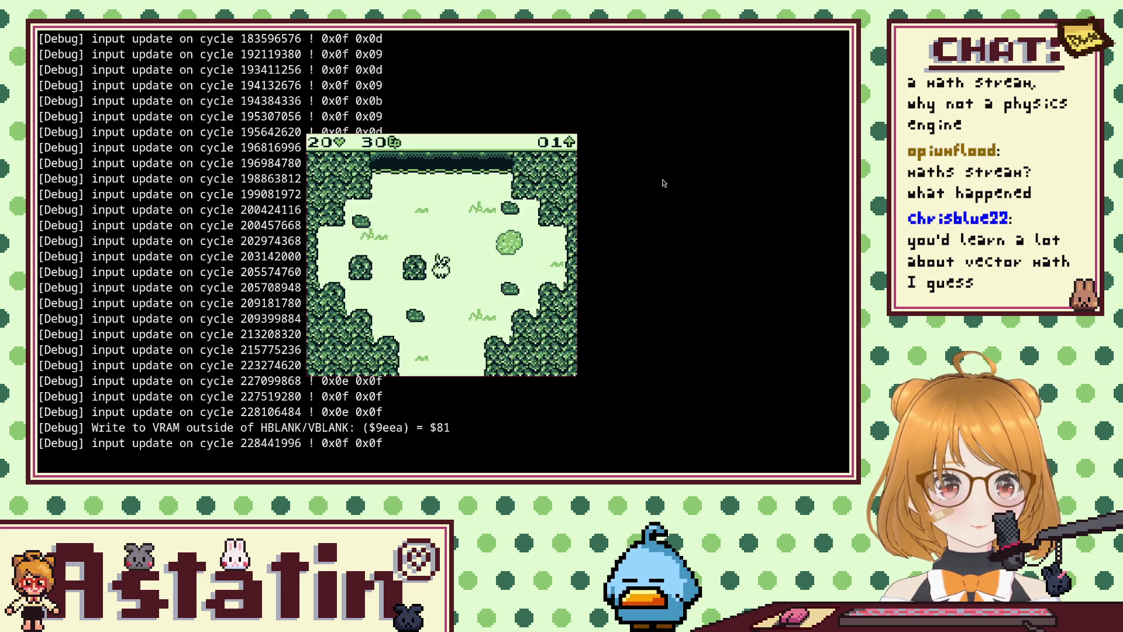
Hop across the river ledge on Morning Forest floor 1 using the hop prompt.
{"action": "key", "text": "Up"}
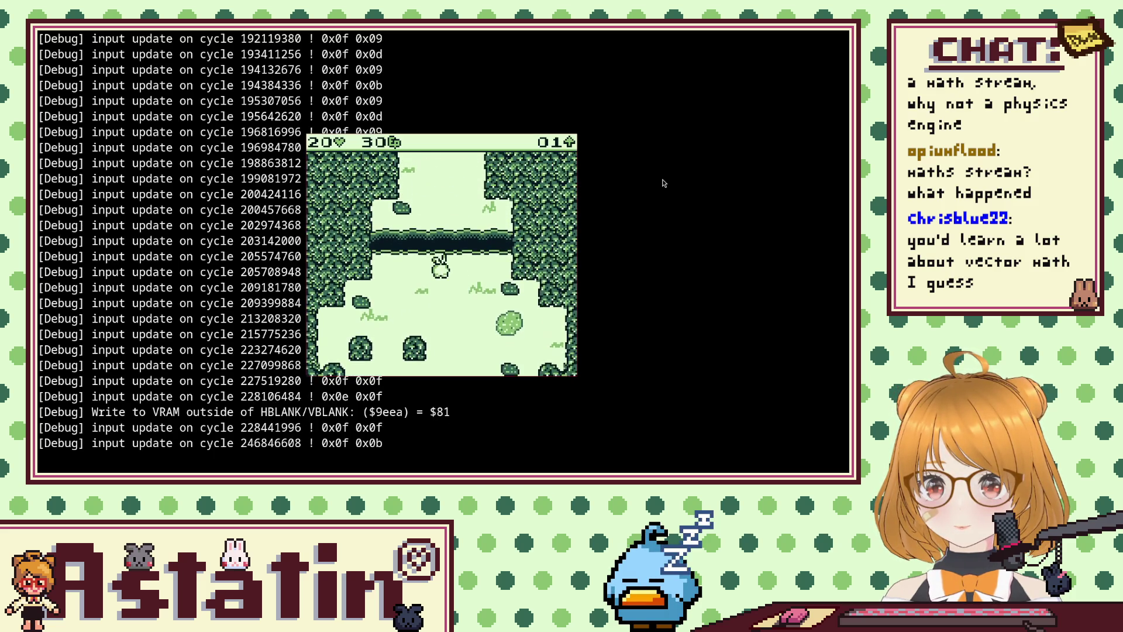
{"action": "key", "text": "Return"}
{"action": "key", "text": "z"}
{"action": "key", "text": "Up"}
{"action": "key", "text": "Down"}
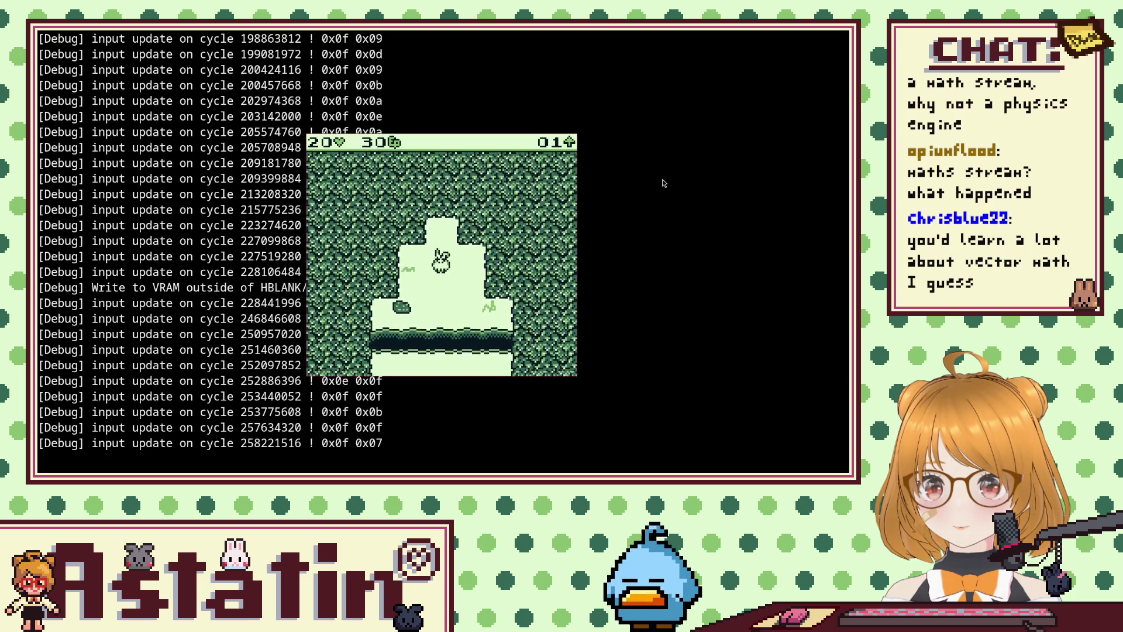
{"action": "key", "text": "Return"}
{"action": "key", "text": "z"}
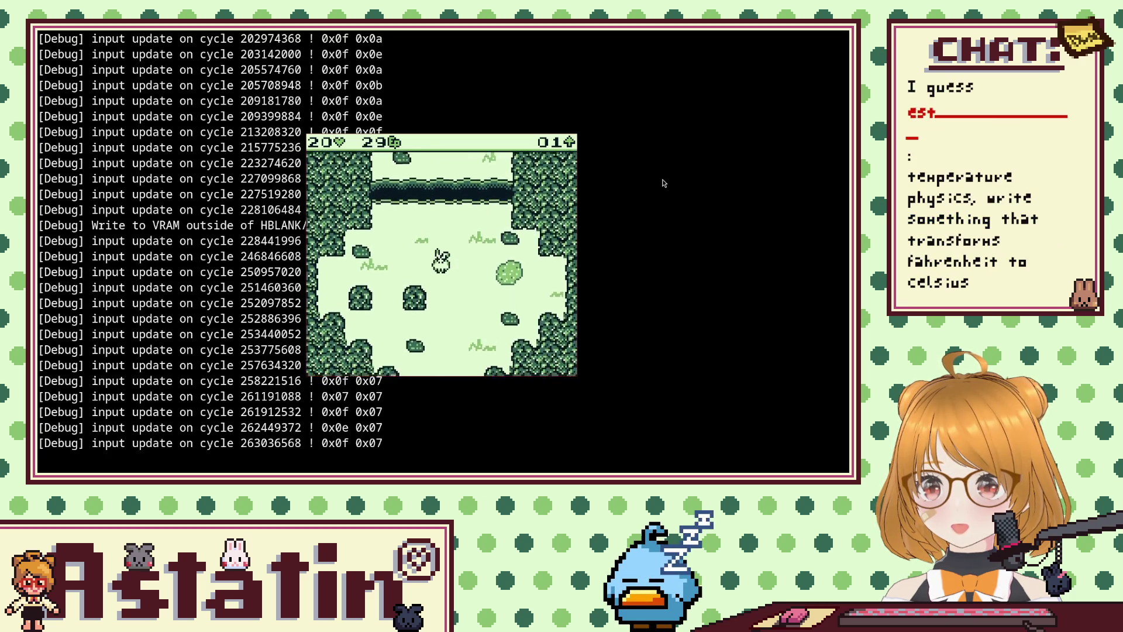
{"action": "key", "text": "BackSpace"}
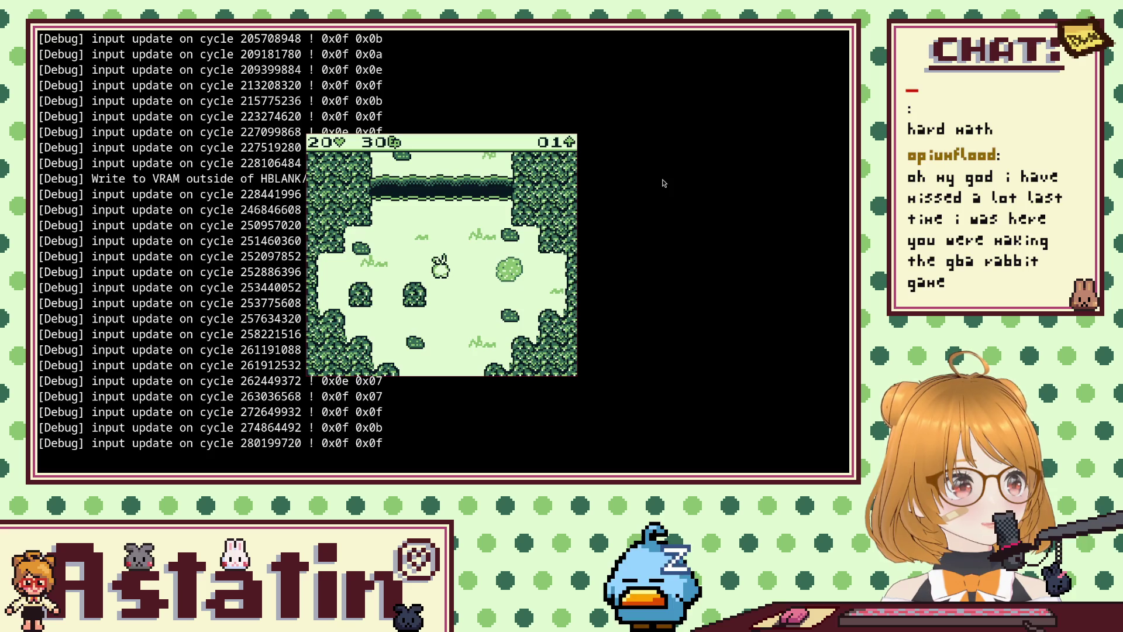
Test hopping up and back down over the river ledge, then leave the emulator.
{"action": "key", "text": "Up"}
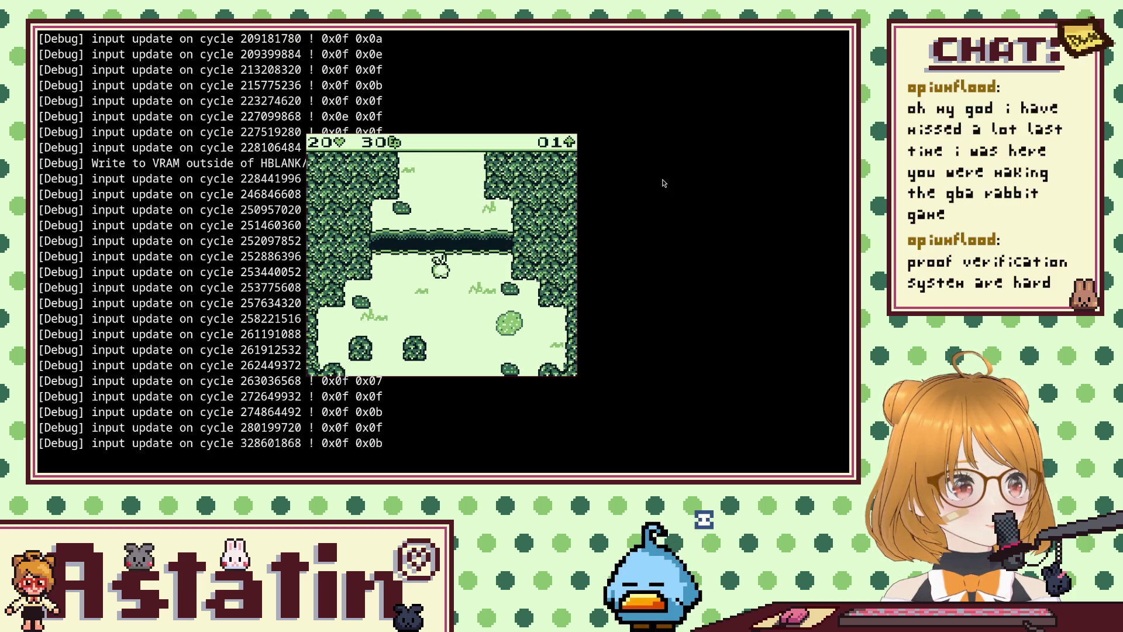
{"action": "key", "text": "Up"}
{"action": "key", "text": "z"}
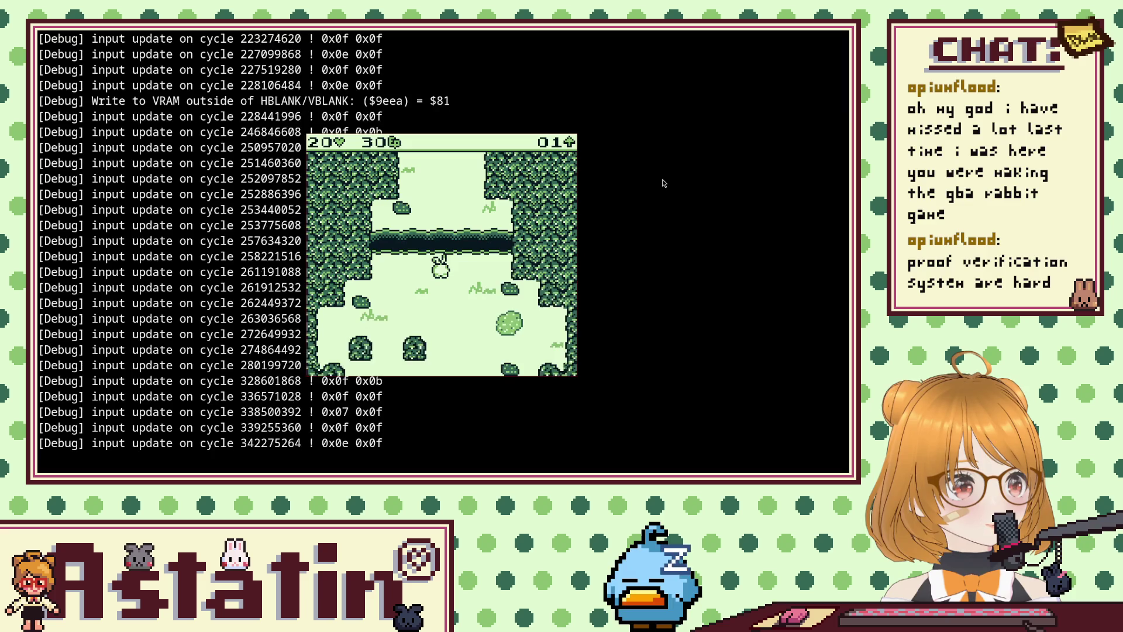
{"action": "key", "text": "Up"}
{"action": "key", "text": "Down"}
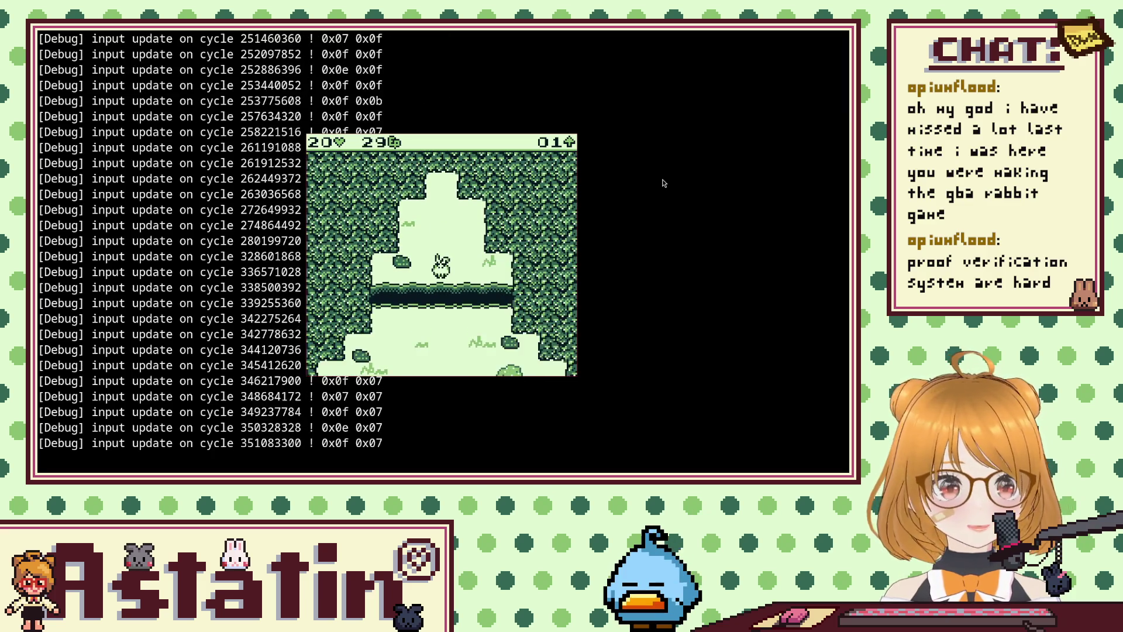
{"action": "key", "text": "Right"}
{"action": "key", "text": "Up"}
{"action": "key", "text": "Left"}
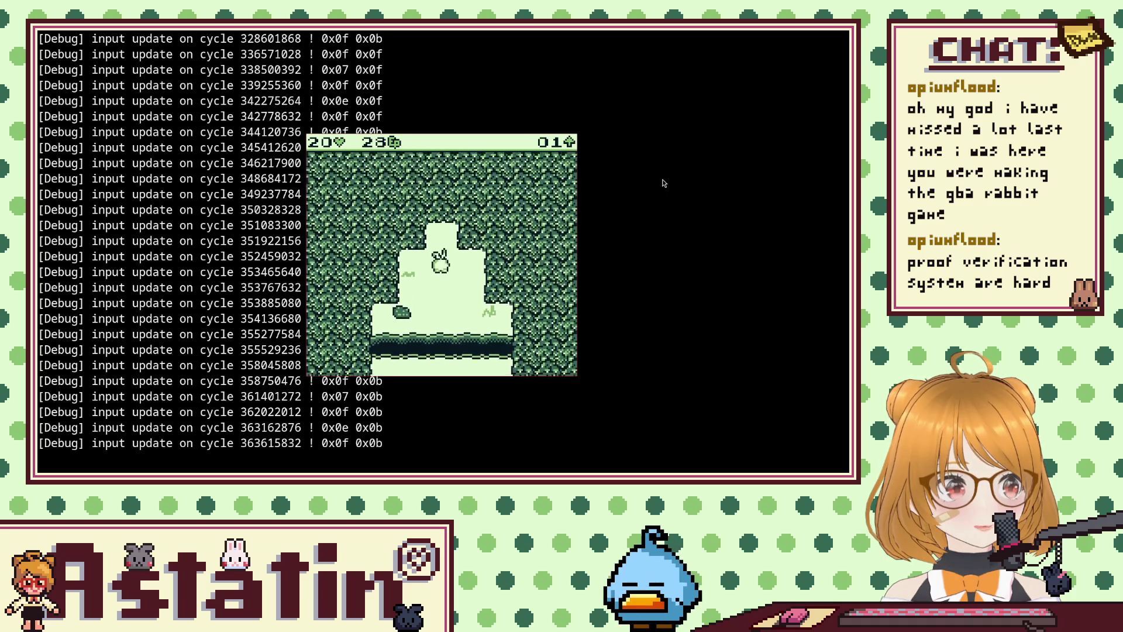
{"action": "key", "text": "Down"}
{"action": "key", "text": "Down"}
{"action": "key", "text": "x"}
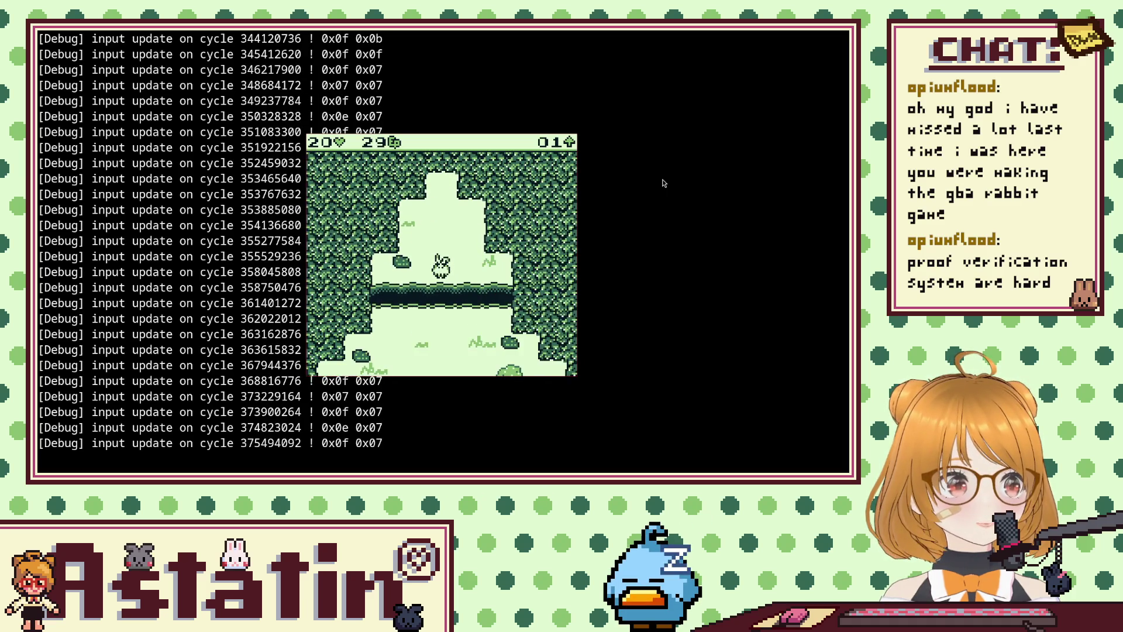
{"action": "key", "text": "Down"}
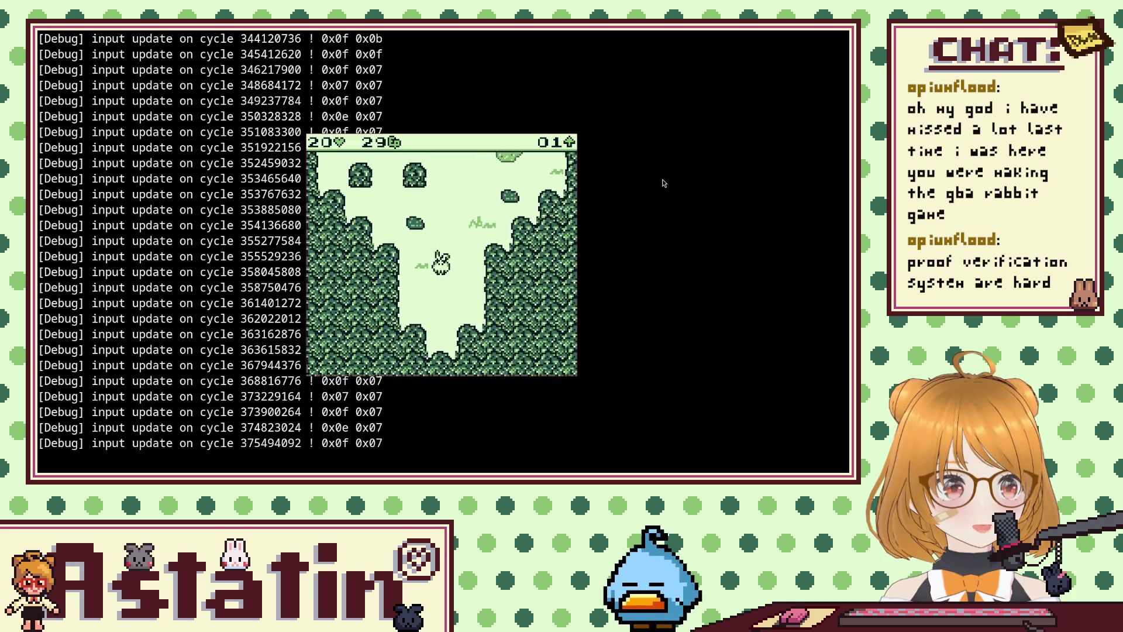
{"action": "key", "text": "Left"}
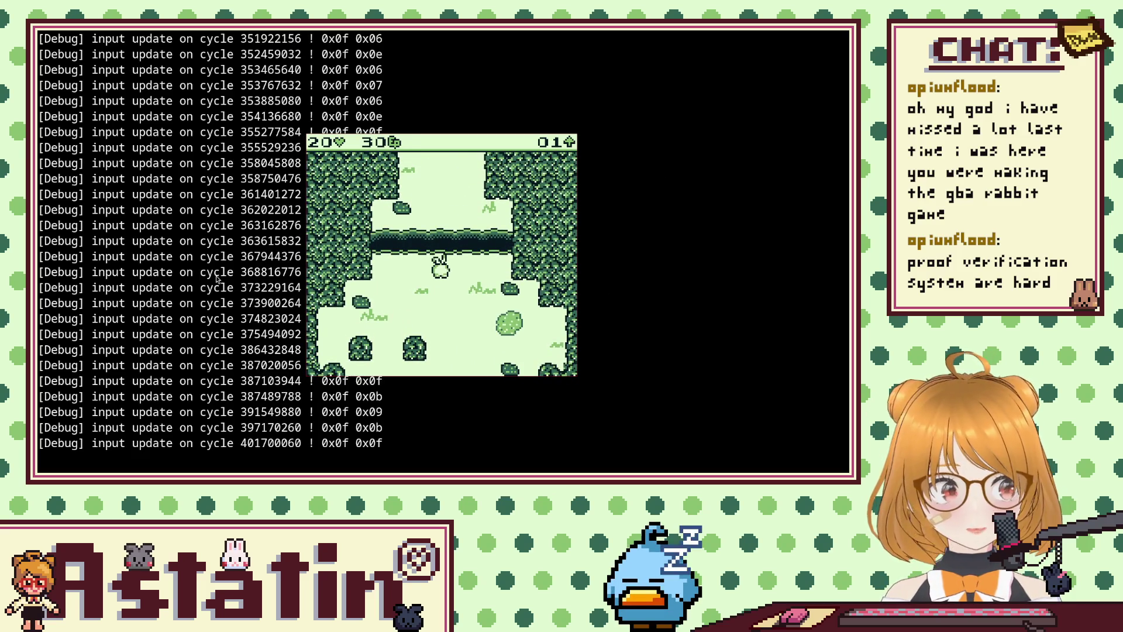
{"action": "key", "text": "alt+Tab"}
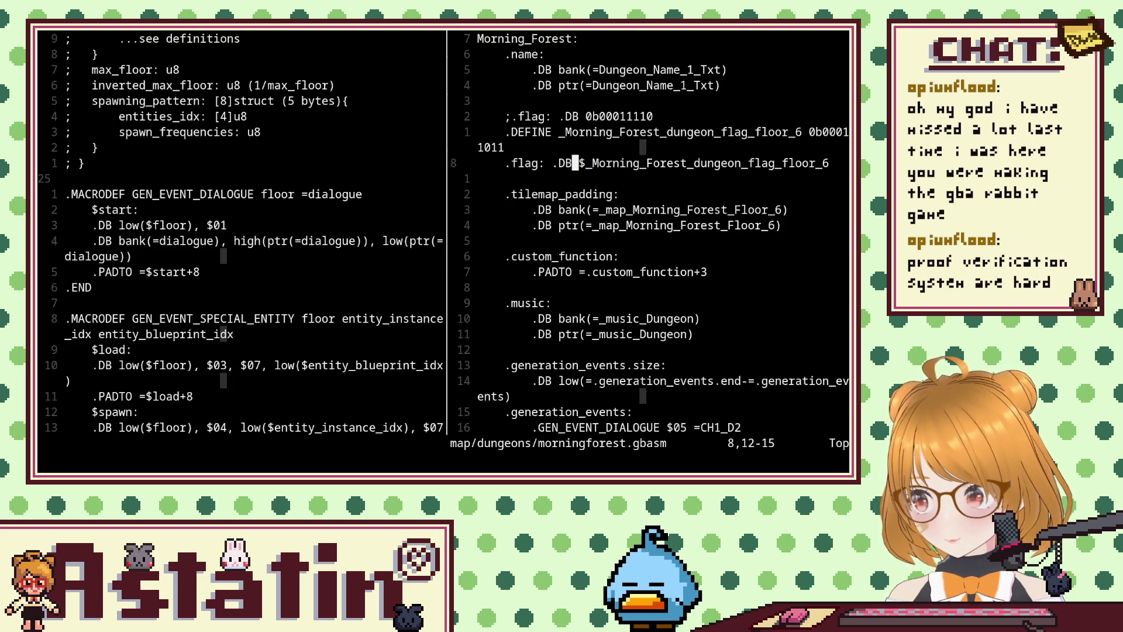
Cycle from Neovim to Aseprite's tree sprite, then close LDtk's Project Enums list.
{"action": "key", "text": "alt+Tab"}
{"action": "key", "text": "alt+Tab"}
{"action": "key", "text": "alt+Tab"}
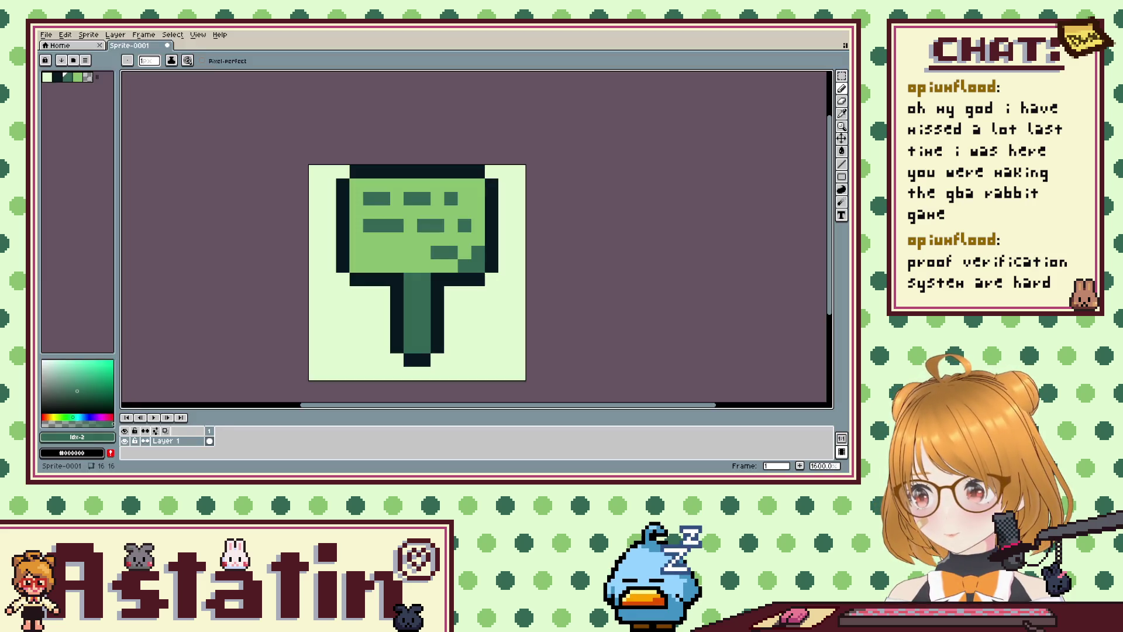
{"action": "key", "text": "alt+Tab"}
{"action": "key", "text": "alt+Tab"}
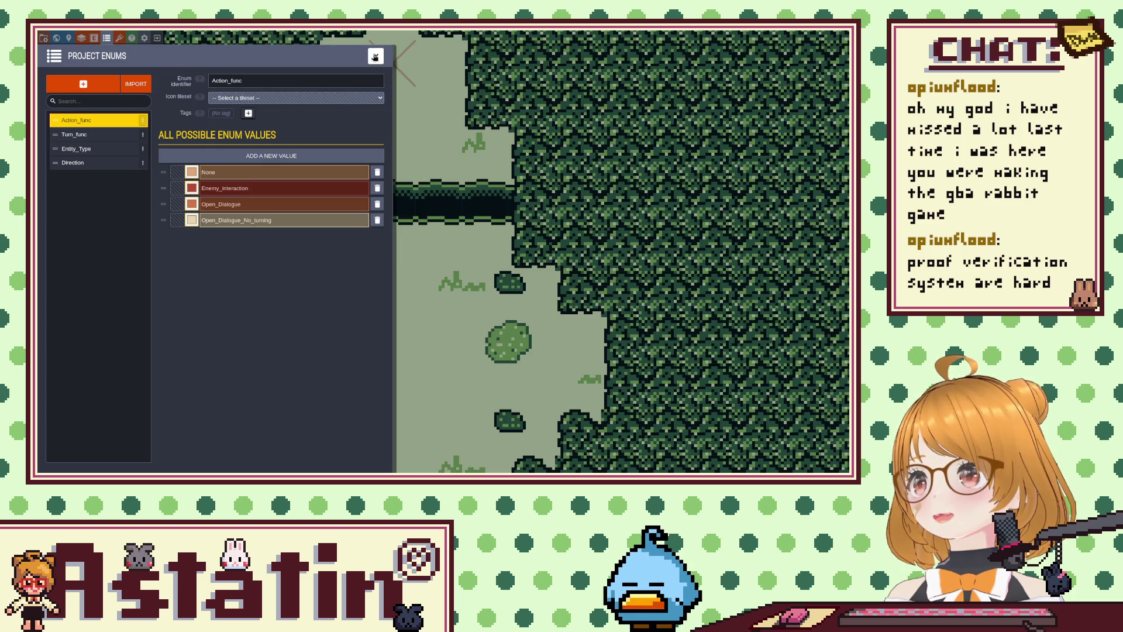
{"action": "left_click", "coordinate": [375, 57]}
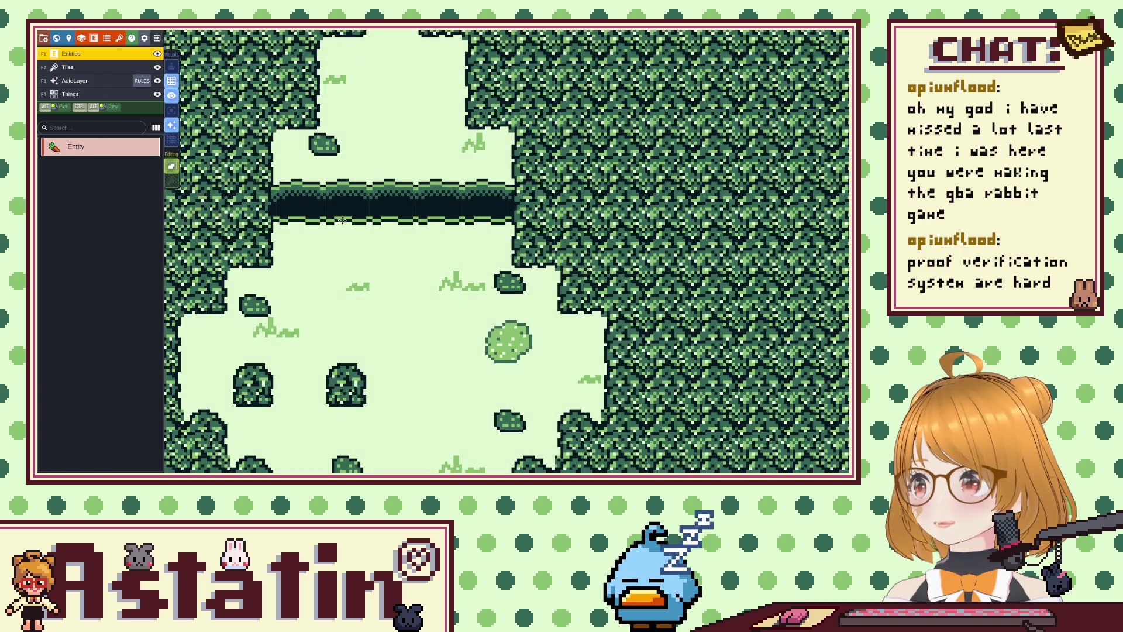
Place a Sign entity below the dark ledge facing Left with Turn_func None.
{"action": "left_click", "coordinate": [439, 249]}
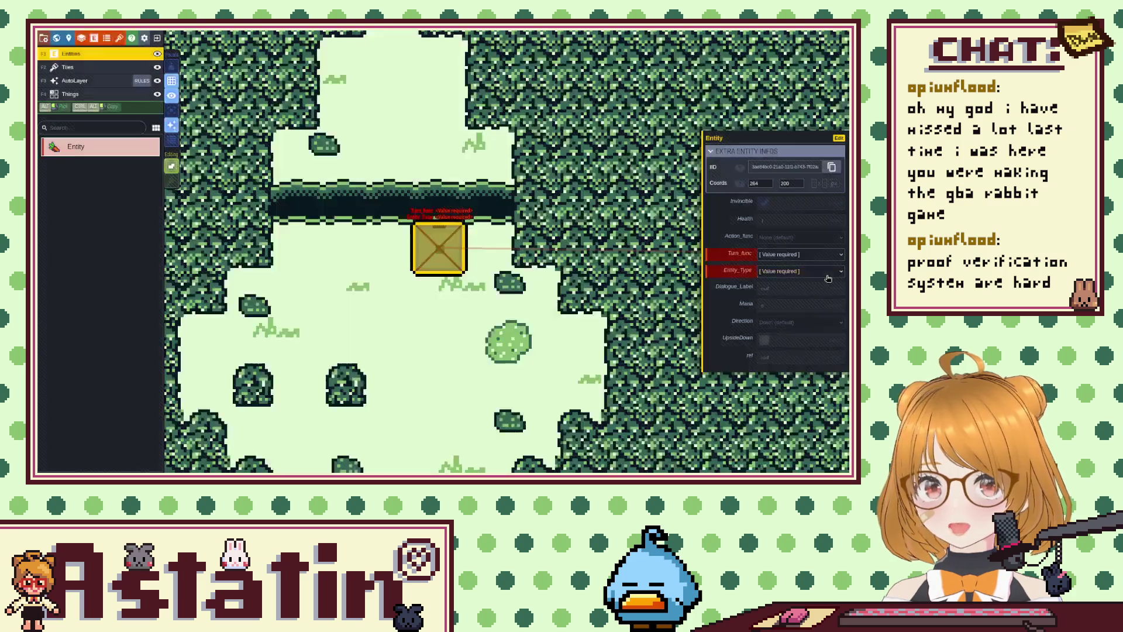
{"action": "left_click", "coordinate": [827, 274]}
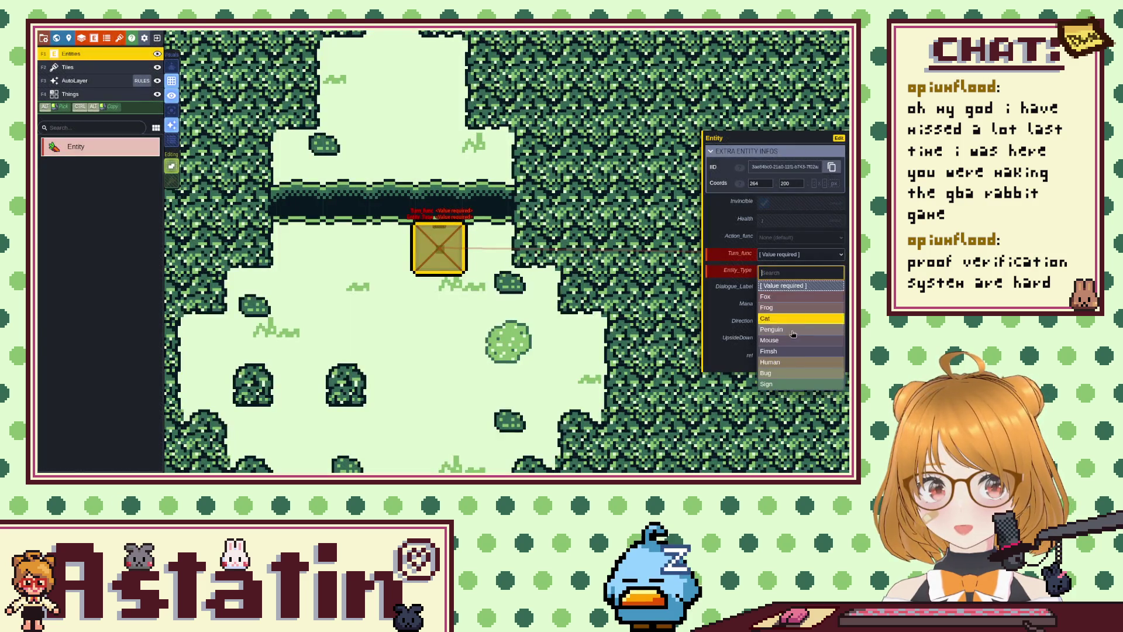
{"action": "left_click", "coordinate": [775, 384]}
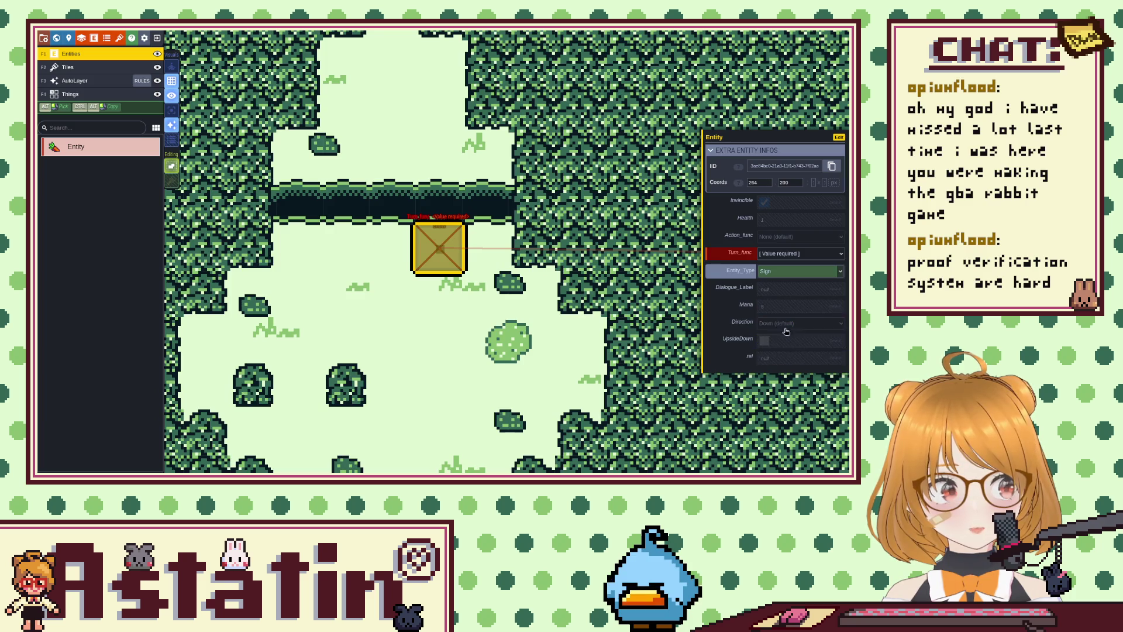
{"action": "left_click", "coordinate": [785, 356]}
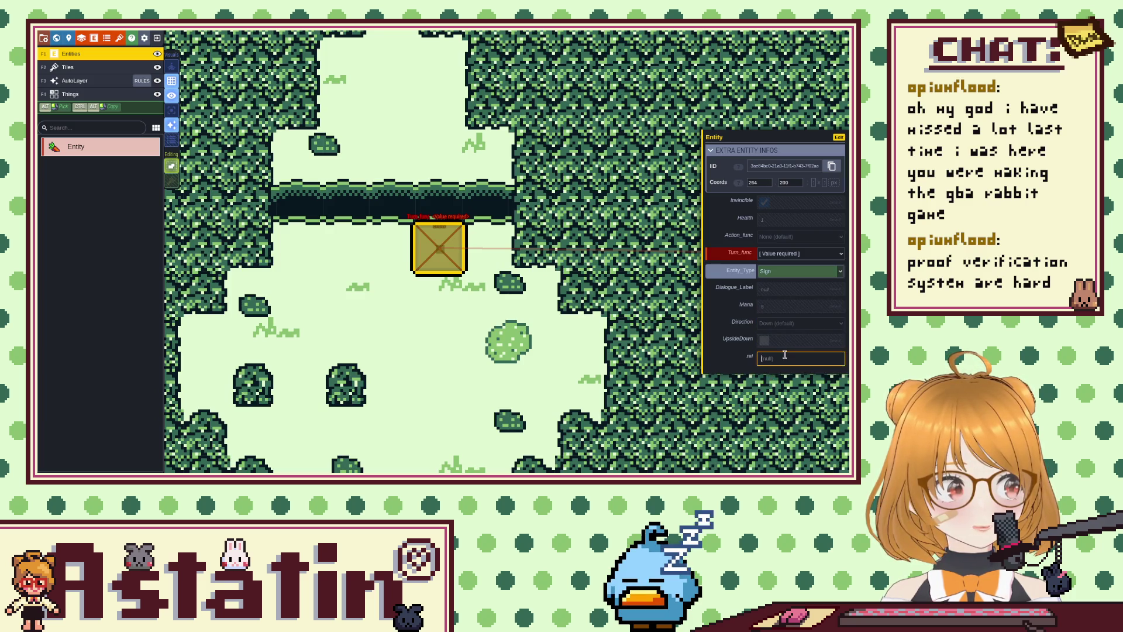
{"action": "left_click", "coordinate": [776, 324]}
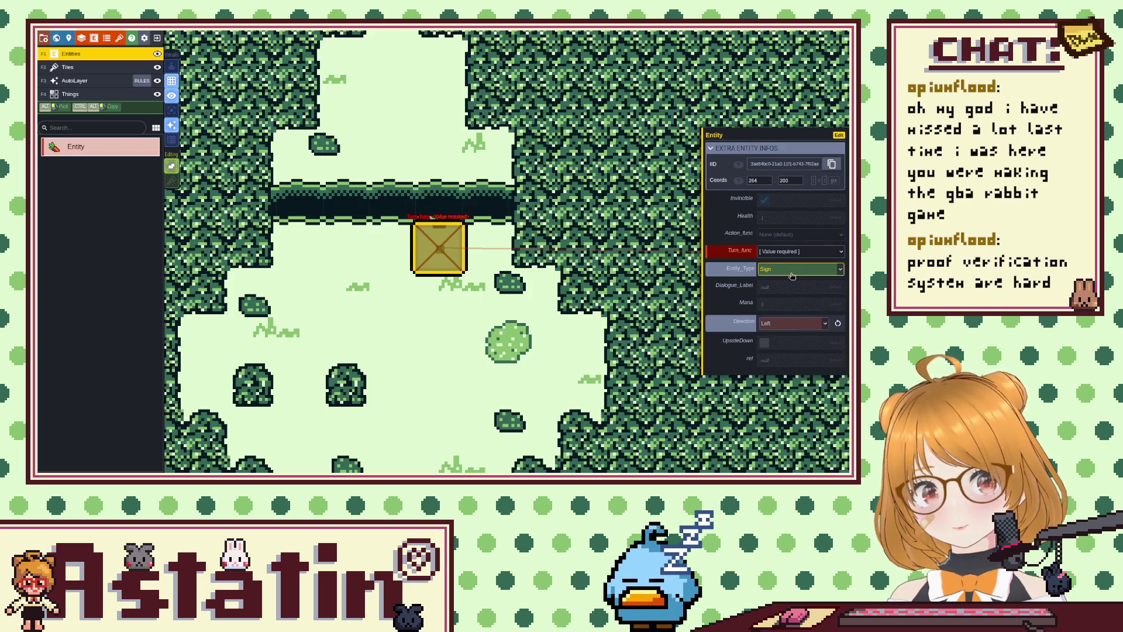
{"action": "left_click", "coordinate": [799, 251]}
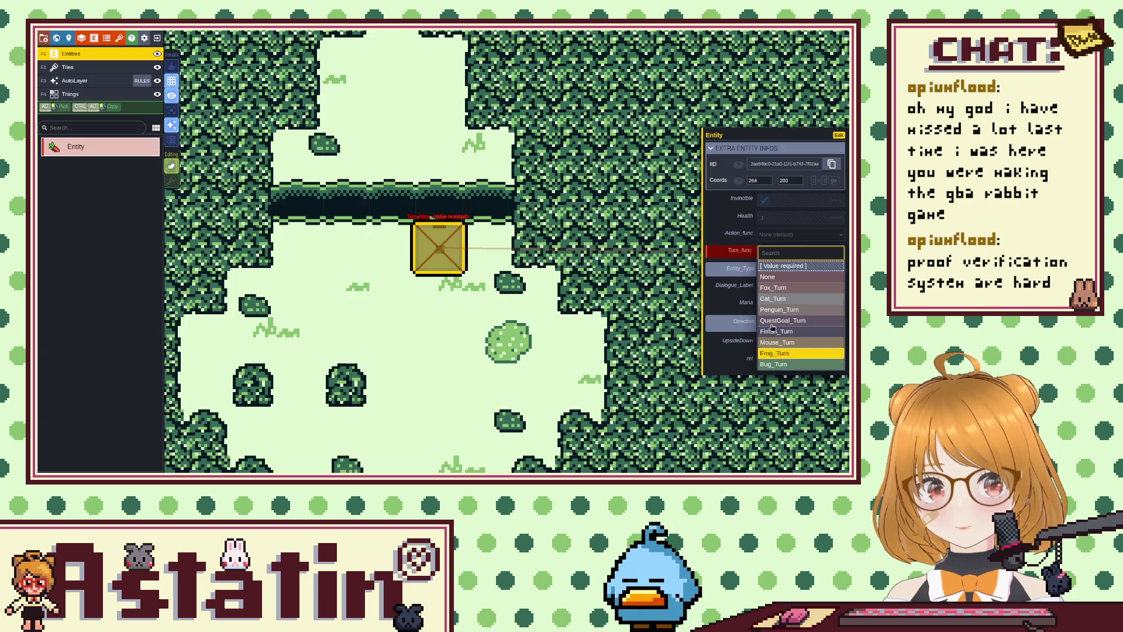
{"action": "left_click", "coordinate": [770, 277]}
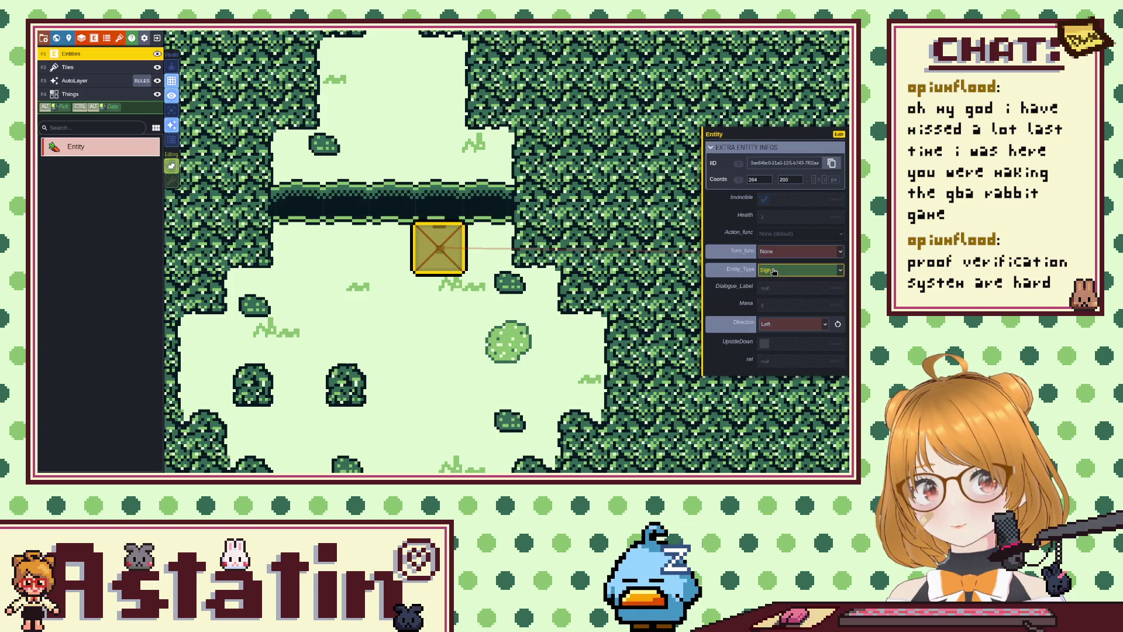
Set the sign's Action_func to Open_Dialogue_No_turning, Dialogue_Label =CH1_D1, and save maps.ldtk.
{"action": "left_click", "coordinate": [774, 235]}
{"action": "left_click", "coordinate": [775, 291]}
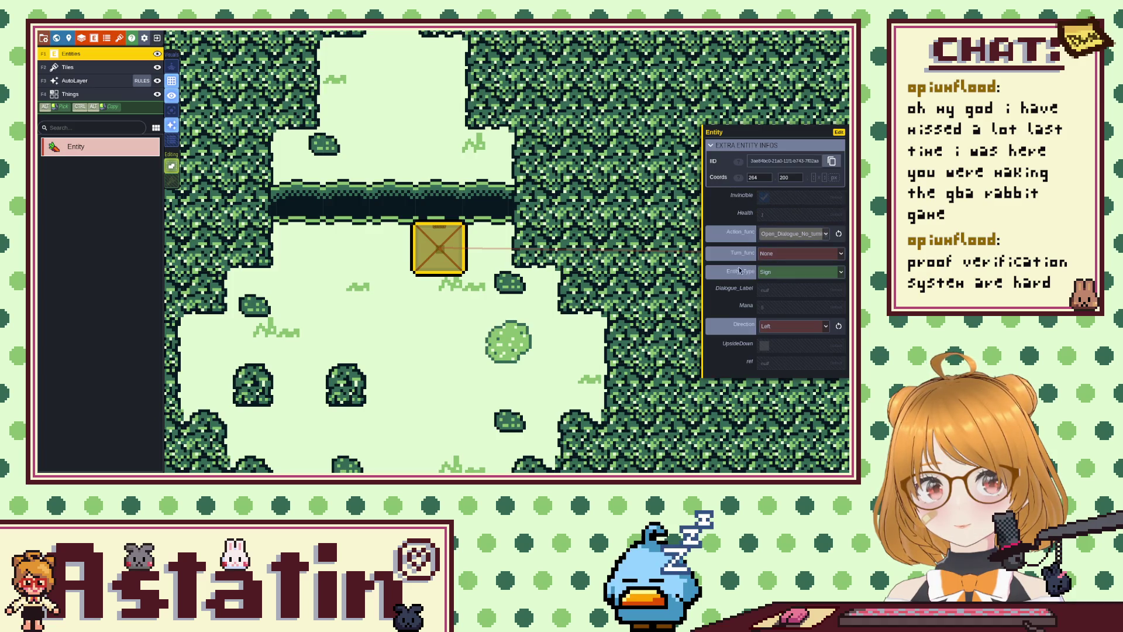
{"action": "left_click", "coordinate": [780, 292]}
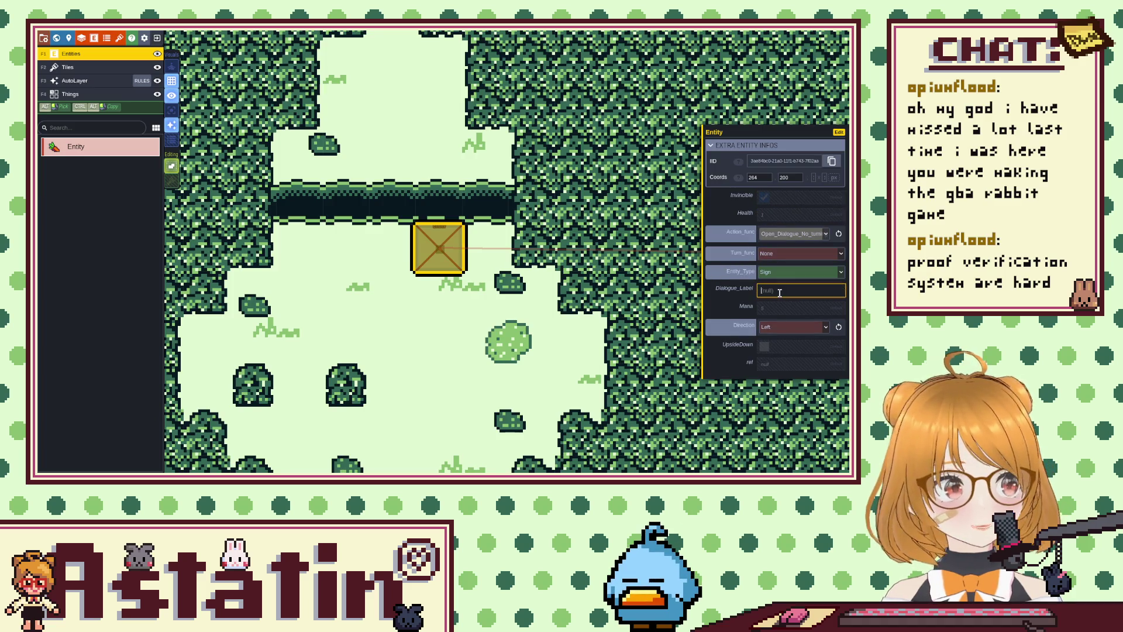
{"action": "type", "text": "=c"}
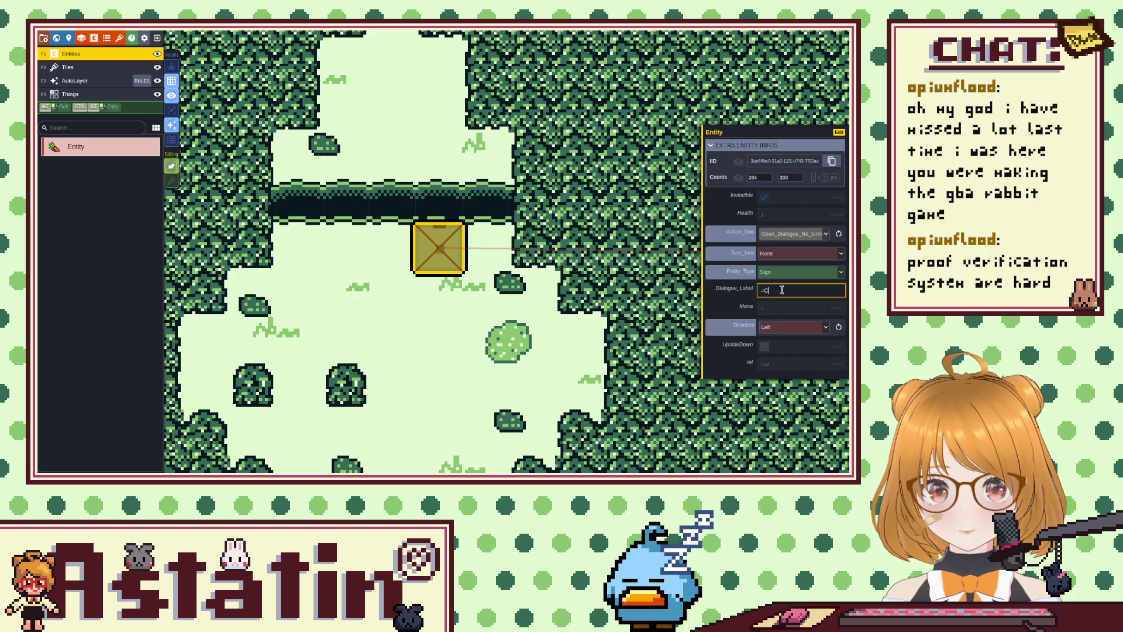
{"action": "type", "text": "H"}
{"action": "type", "text": "1_D1"}
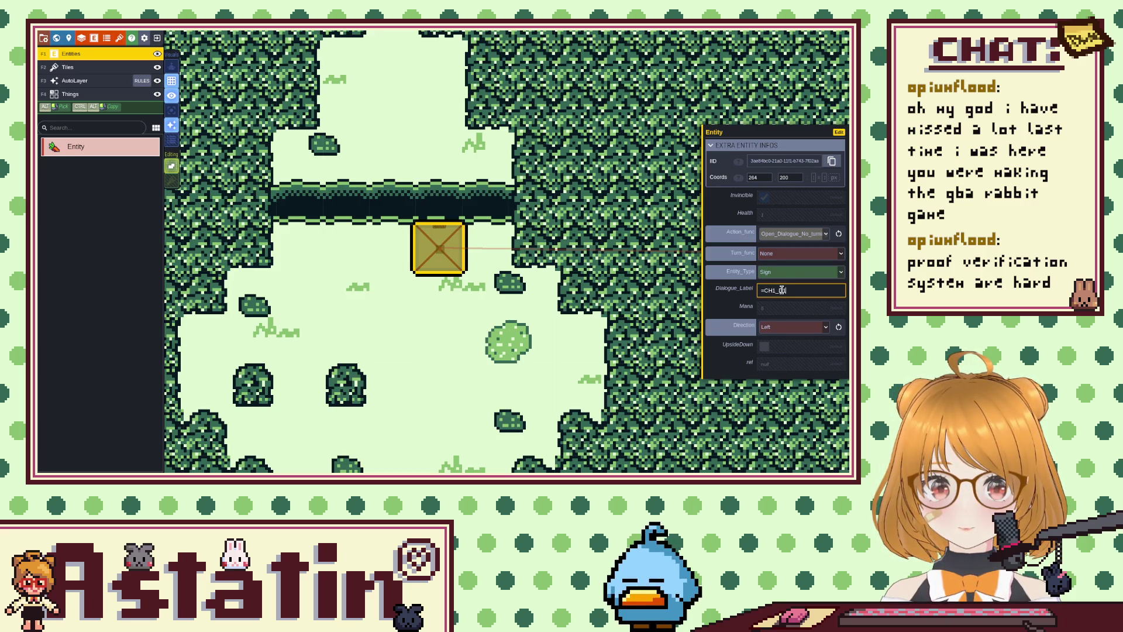
{"action": "key", "text": "Return"}
{"action": "key", "text": "ctrl+s"}
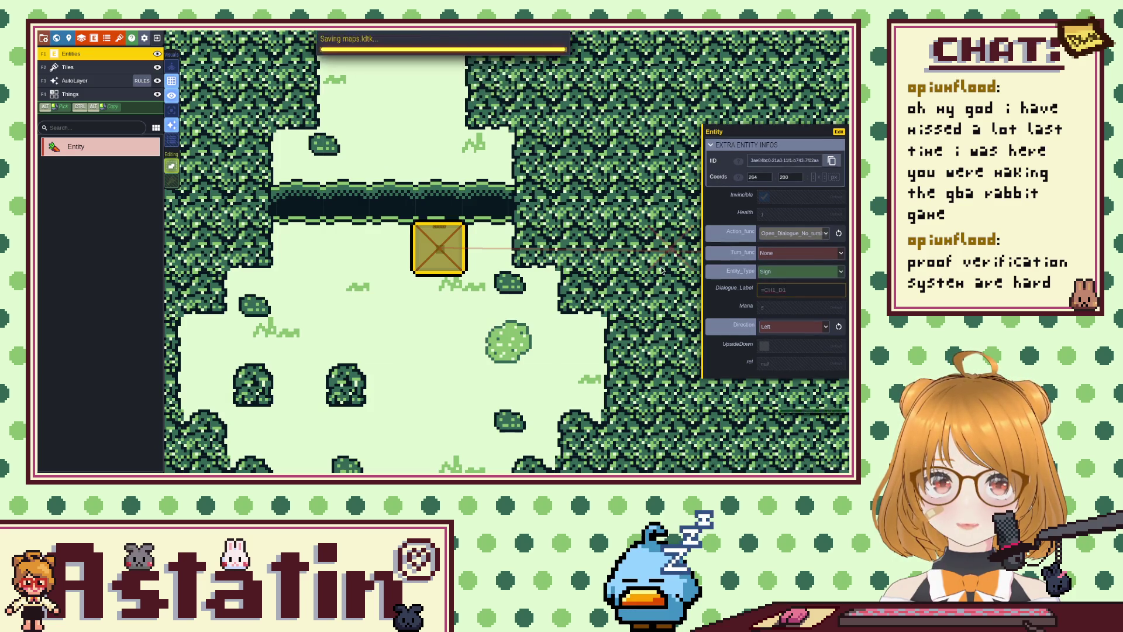
{"action": "key", "text": "alt+Tab"}
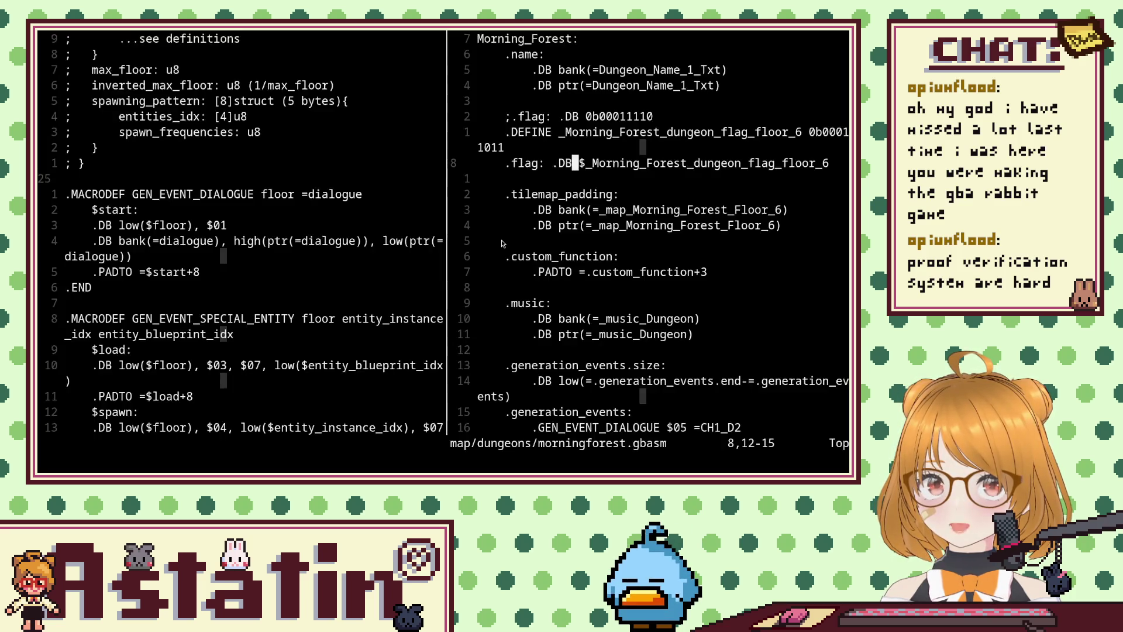
Look over the Morning Forest .generation_events and focus the left dungeon macros pane.
{"action": "scroll", "coordinate": [526, 295], "scroll_direction": "down", "scroll_amount": 6}
{"action": "scroll", "coordinate": [526, 294], "scroll_direction": "up", "scroll_amount": 3}
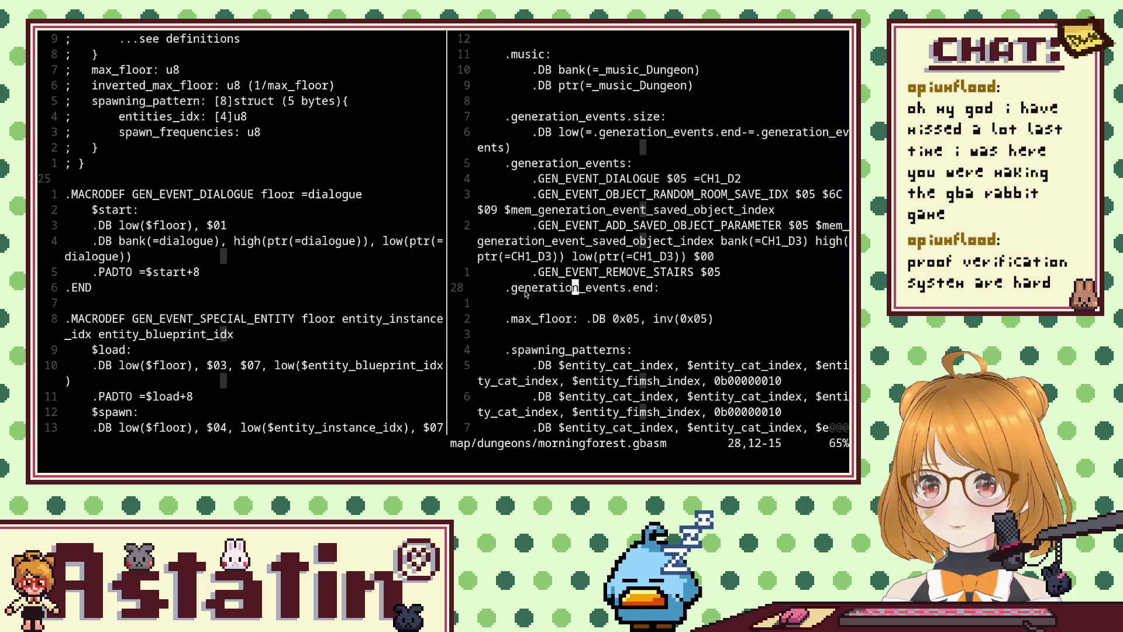
{"action": "left_click", "coordinate": [292, 268]}
Start an :e map/dungeons/ command, using Tab completion to list the dungeon files.
{"action": "type", "text": ":e map/"}
{"action": "type", "text": "dyb"}
{"action": "key", "text": "BackSpace"}
{"action": "key", "text": "BackSpace"}
{"action": "key", "text": "BackSpace"}
{"action": "type", "text": "su"}
{"action": "key", "text": "BackSpace"}
{"action": "key", "text": "BackSpace"}
{"action": "type", "text": "sun"}
{"action": "key", "text": "BackSpace"}
{"action": "key", "text": "BackSpace"}
{"action": "key", "text": "BackSpace"}
{"action": "type", "text": "d"}
{"action": "key", "text": "Tab"}
{"action": "type", "text": "."}
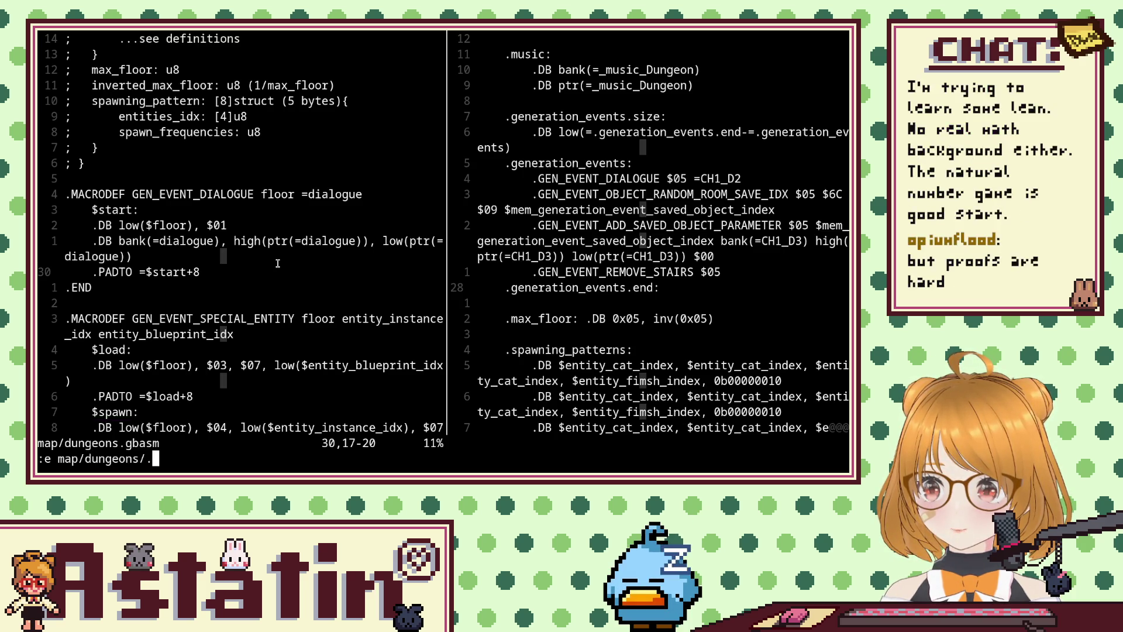
{"action": "key", "text": "BackSpace"}
{"action": "key", "text": "Tab"}
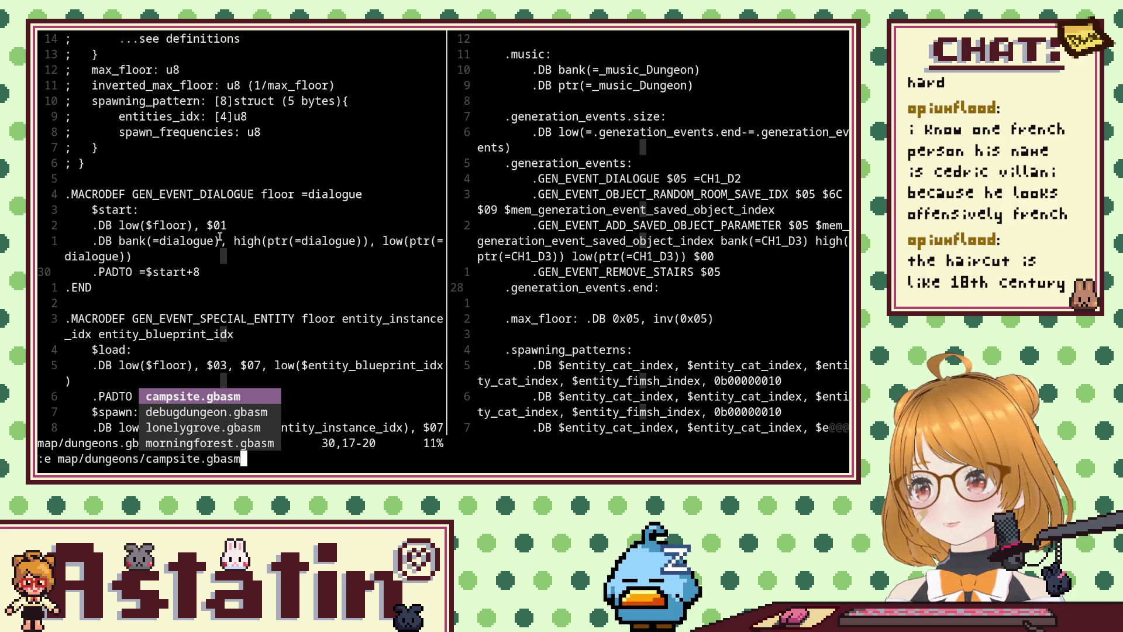
Cancel the :e command and step through the dungeons.gbasm event macros with j/k.
{"action": "key", "text": "ctrl+y"}
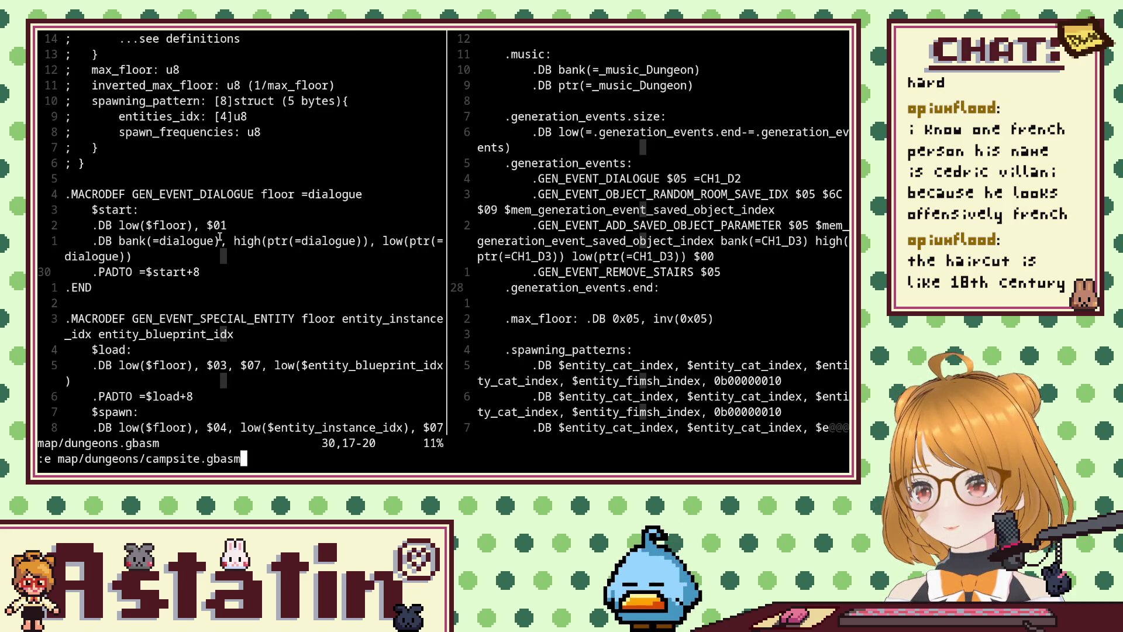
{"action": "key", "text": "Escape"}
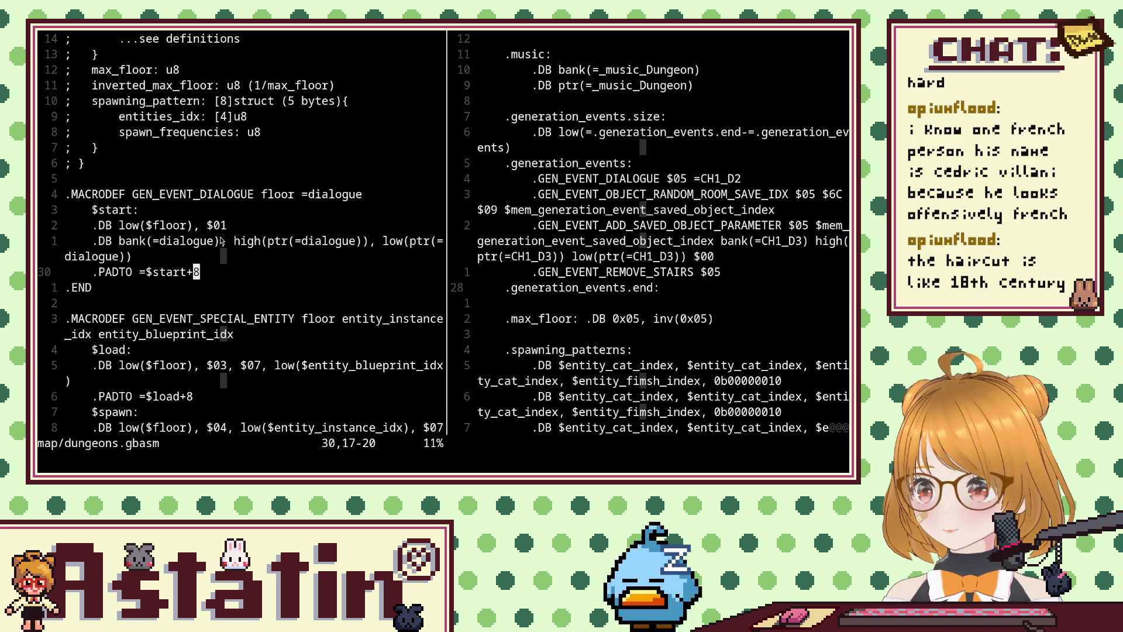
{"action": "key", "text": "j"}
{"action": "key", "text": "j"}
{"action": "key", "text": "j"}
{"action": "key", "text": "j"}
{"action": "key", "text": "j"}
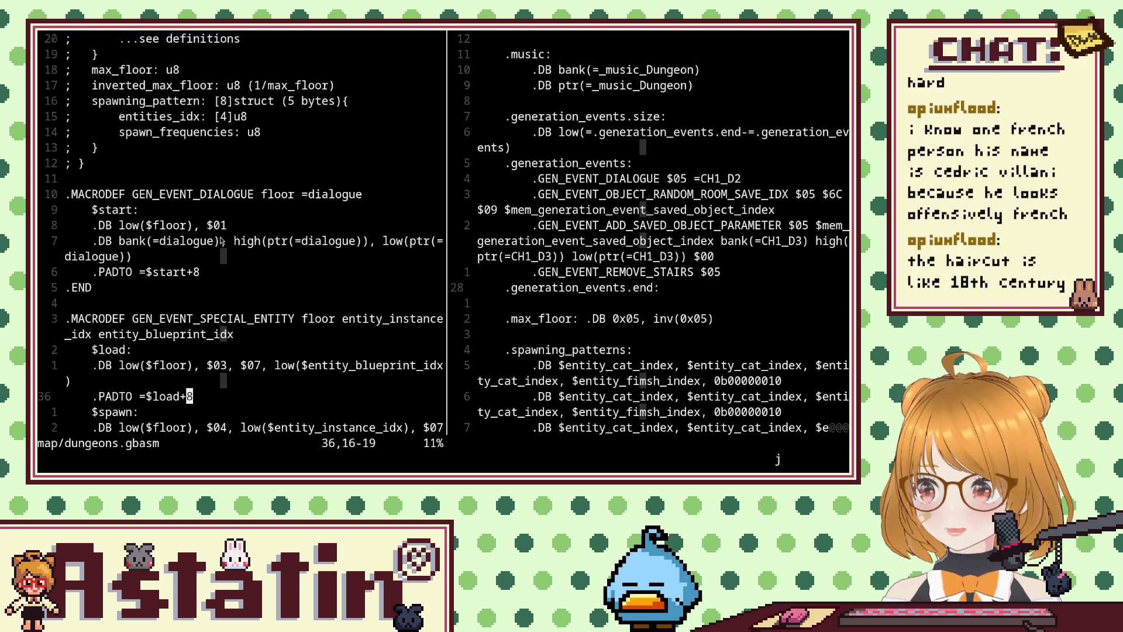
{"action": "key", "text": "j"}
{"action": "key", "text": "j"}
{"action": "key", "text": "j"}
{"action": "key", "text": "j"}
{"action": "key", "text": "j"}
{"action": "key", "text": "j"}
{"action": "key", "text": "k"}
{"action": "key", "text": "k"}
{"action": "key", "text": "k"}
{"action": "key", "text": "k"}
{"action": "key", "text": "k"}
{"action": "key", "text": "k"}
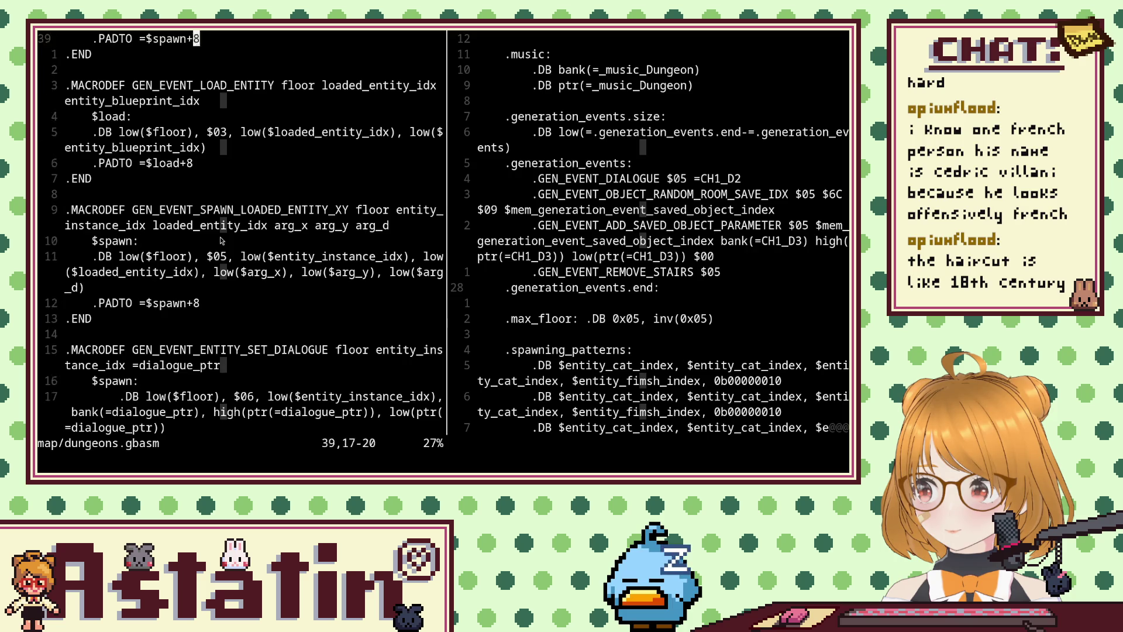
{"action": "key", "text": "k"}
{"action": "key", "text": "k"}
{"action": "key", "text": "k"}
{"action": "key", "text": "k"}
{"action": "key", "text": "k"}
{"action": "key", "text": "k"}
{"action": "key", "text": "k"}
{"action": "key", "text": "k"}
{"action": "key", "text": "k"}
{"action": "key", "text": "k"}
{"action": "key", "text": "j"}
{"action": "key", "text": "j"}
{"action": "key", "text": "j"}
{"action": "key", "text": "j"}
{"action": "key", "text": "j"}
{"action": "key", "text": "j"}
{"action": "key", "text": "j"}
{"action": "key", "text": "j"}
{"action": "key", "text": "j"}
{"action": "key", "text": "j"}
{"action": "key", "text": "j"}
{"action": "key", "text": "j"}
{"action": "key", "text": "j"}
{"action": "key", "text": "j"}
{"action": "key", "text": "j"}
{"action": "key", "text": "j"}
{"action": "key", "text": "j"}
{"action": "key", "text": "j"}
{"action": "key", "text": "j"}
{"action": "key", "text": "j"}
{"action": "key", "text": "j"}
{"action": "key", "text": "j"}
{"action": "key", "text": "j"}
{"action": "key", "text": "j"}
{"action": "key", "text": "j"}
{"action": "key", "text": "j"}
{"action": "key", "text": "j"}
{"action": "key", "text": "j"}
{"action": "key", "text": "j"}
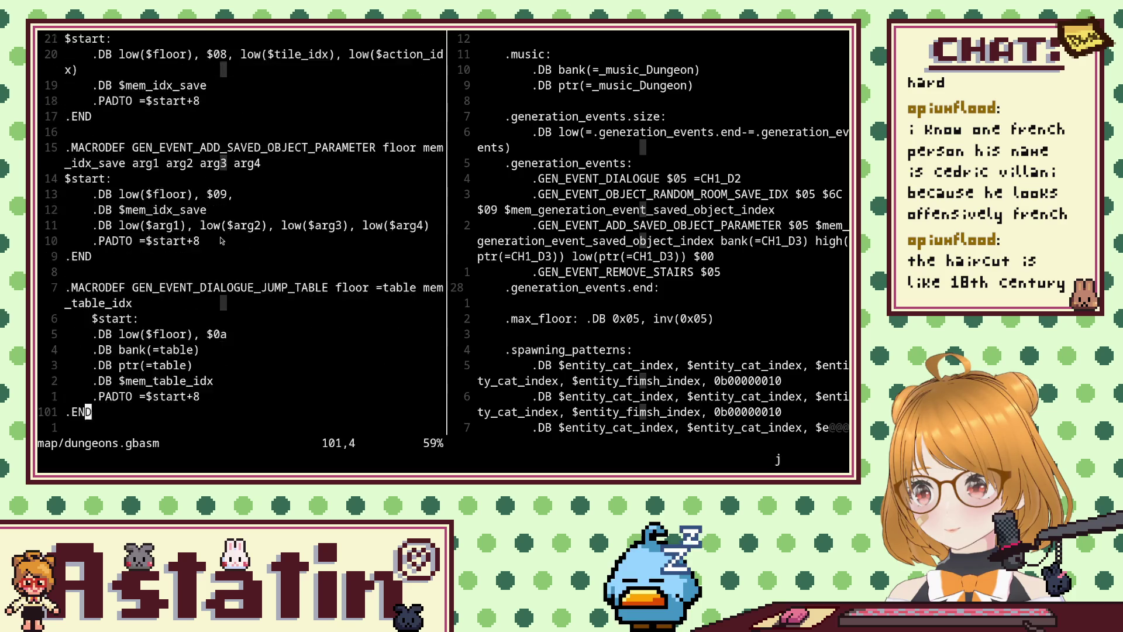
{"action": "key", "text": "j"}
{"action": "key", "text": "j"}
{"action": "key", "text": "j"}
Scroll the right pane back to Morning_Forest and refocus the left pane.
{"action": "scroll", "coordinate": [535, 137], "scroll_direction": "up", "scroll_amount": 4}
{"action": "scroll", "coordinate": [534, 138], "scroll_direction": "up", "scroll_amount": 1}
{"action": "scroll", "coordinate": [535, 138], "scroll_direction": "down", "scroll_amount": 1}
{"action": "scroll", "coordinate": [534, 137], "scroll_direction": "up", "scroll_amount": 1}
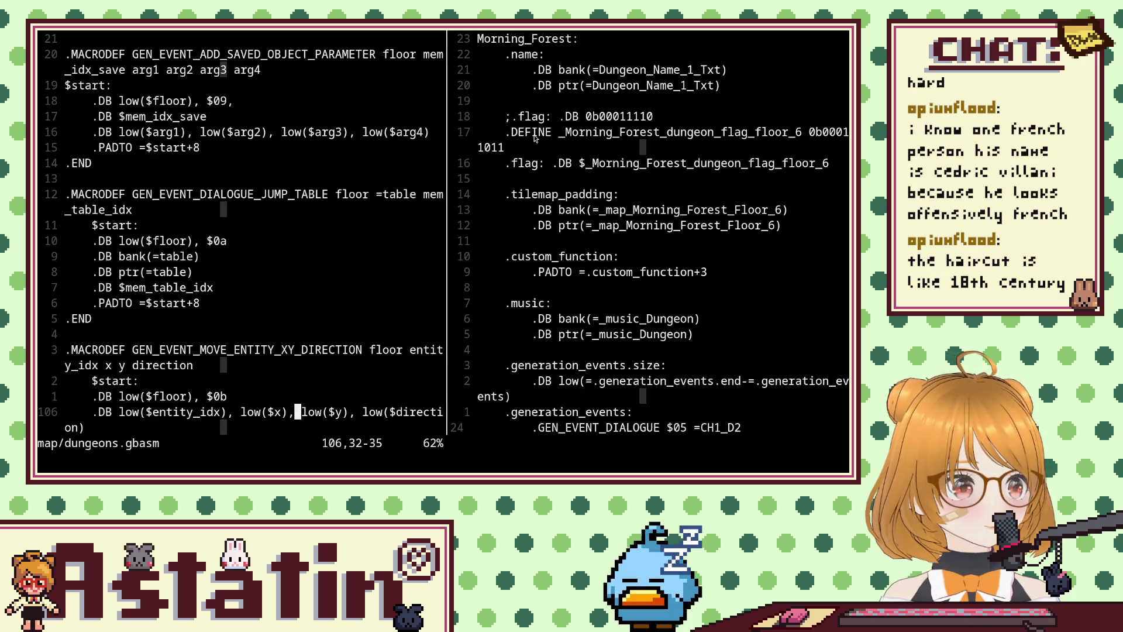
{"action": "scroll", "coordinate": [284, 180], "scroll_direction": "up", "scroll_amount": 1}
{"action": "scroll", "coordinate": [284, 179], "scroll_direction": "up", "scroll_amount": 10}
{"action": "scroll", "coordinate": [284, 180], "scroll_direction": "down", "scroll_amount": 8}
{"action": "left_click", "coordinate": [284, 179]}
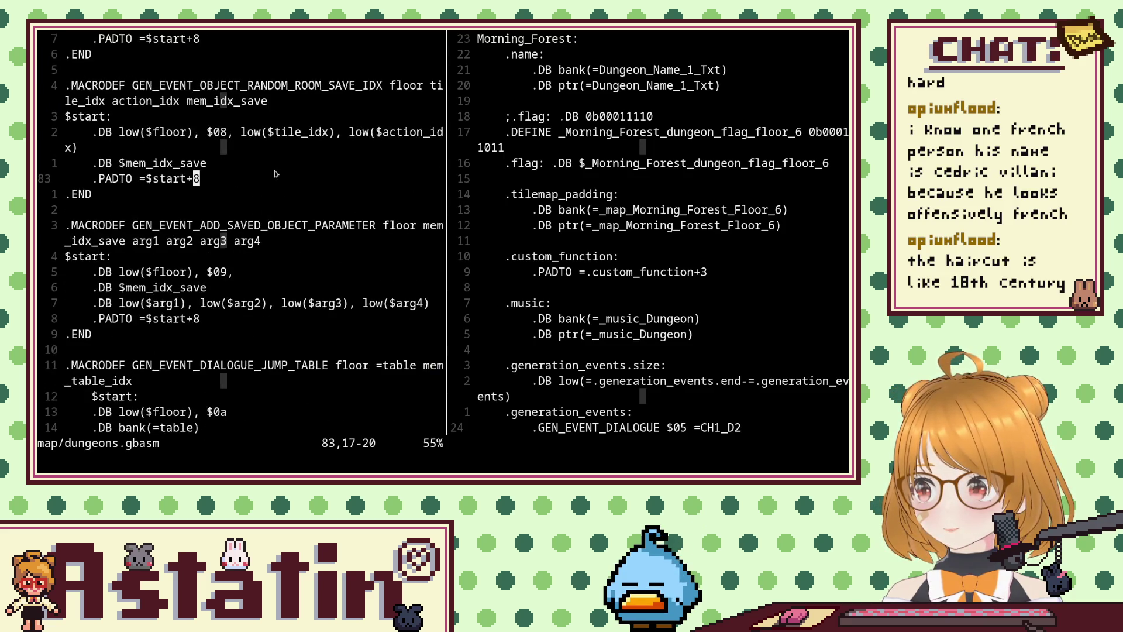
Open map/dungeons/lonelygrove.gbasm in the left pane via :e with Tab completion.
{"action": "type", "text": ":e map/d"}
{"action": "key", "text": "Tab"}
{"action": "key", "text": "Tab"}
{"action": "key", "text": "Tab"}
{"action": "key", "text": "Tab"}
{"action": "key", "text": "Tab"}
{"action": "key", "text": "Tab"}
{"action": "key", "text": "Tab"}
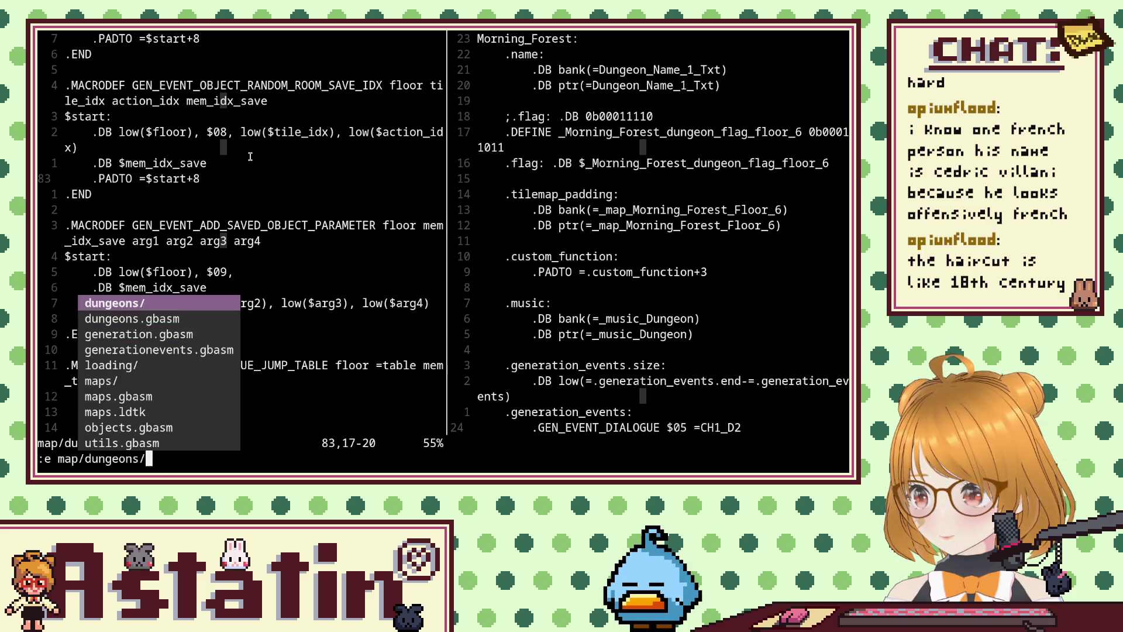
{"action": "key", "text": "Tab"}
{"action": "key", "text": "Tab"}
{"action": "key", "text": "Tab"}
{"action": "key", "text": "Tab"}
{"action": "key", "text": "Tab"}
{"action": "key", "text": "Tab"}
{"action": "key", "text": "Tab"}
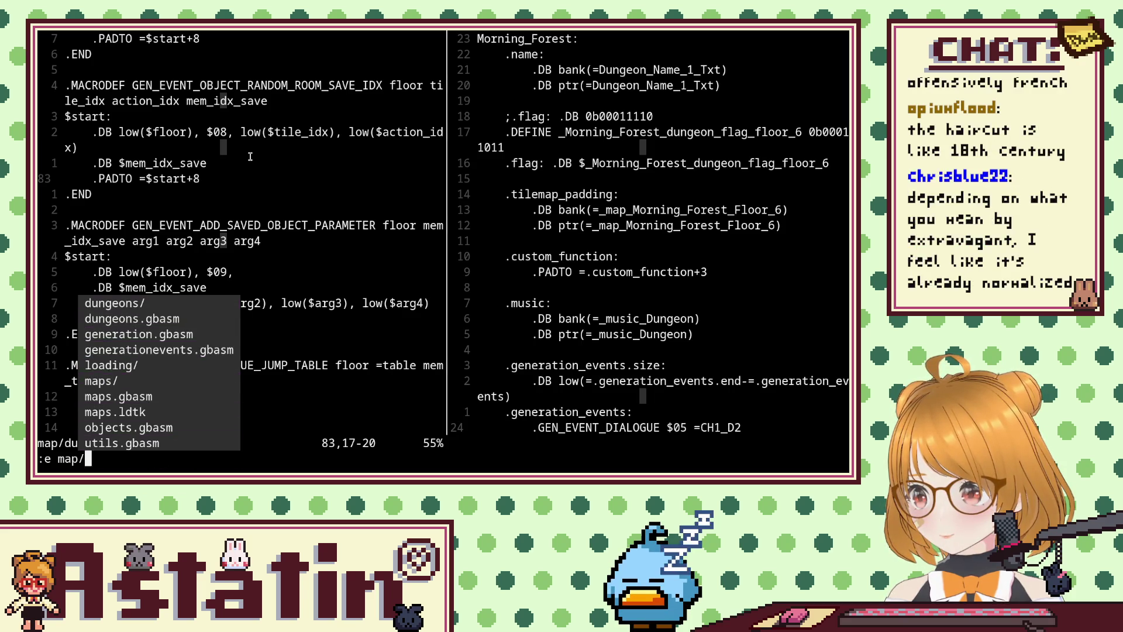
{"action": "key", "text": "Tab"}
{"action": "type", "text": "lo"}
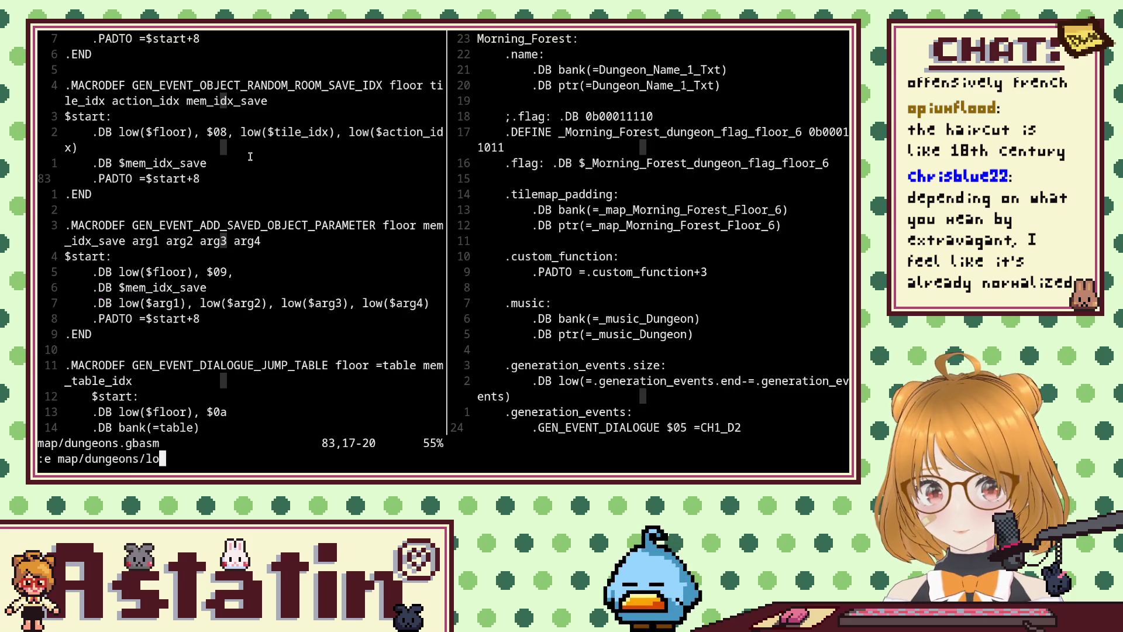
{"action": "key", "text": "Tab"}
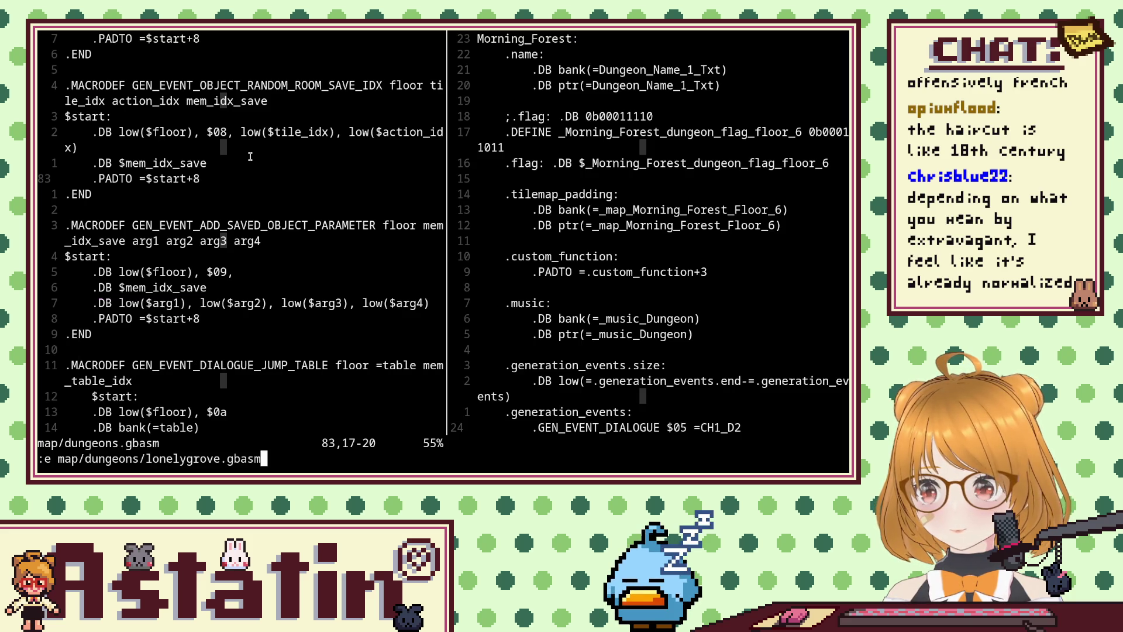
{"action": "key", "text": "Return"}
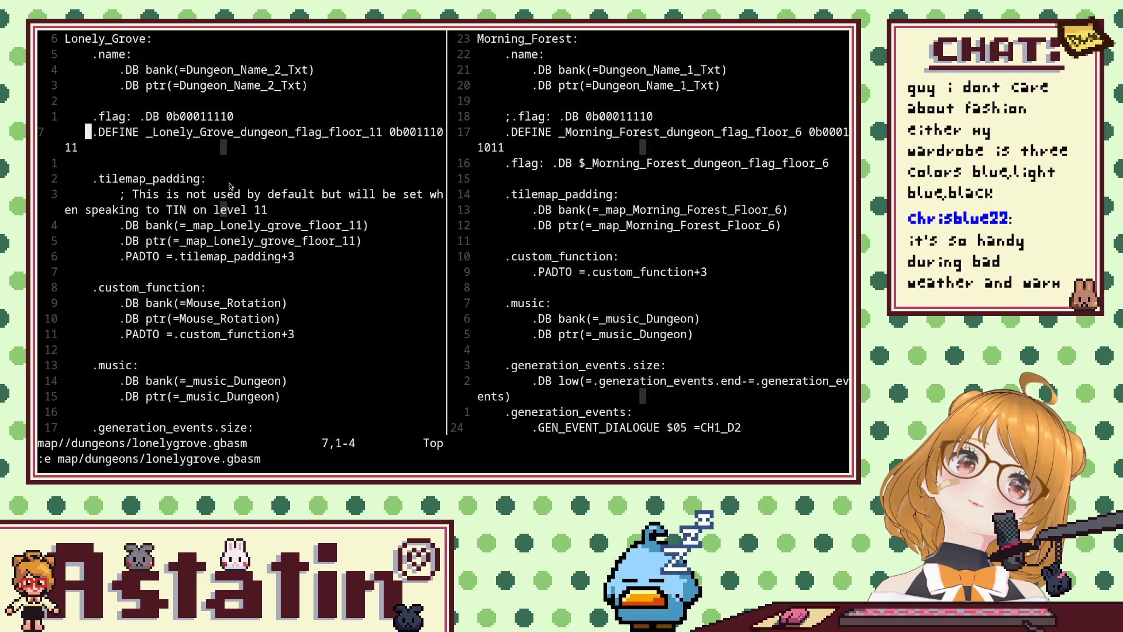
{"action": "key", "text": "alt+Tab"}
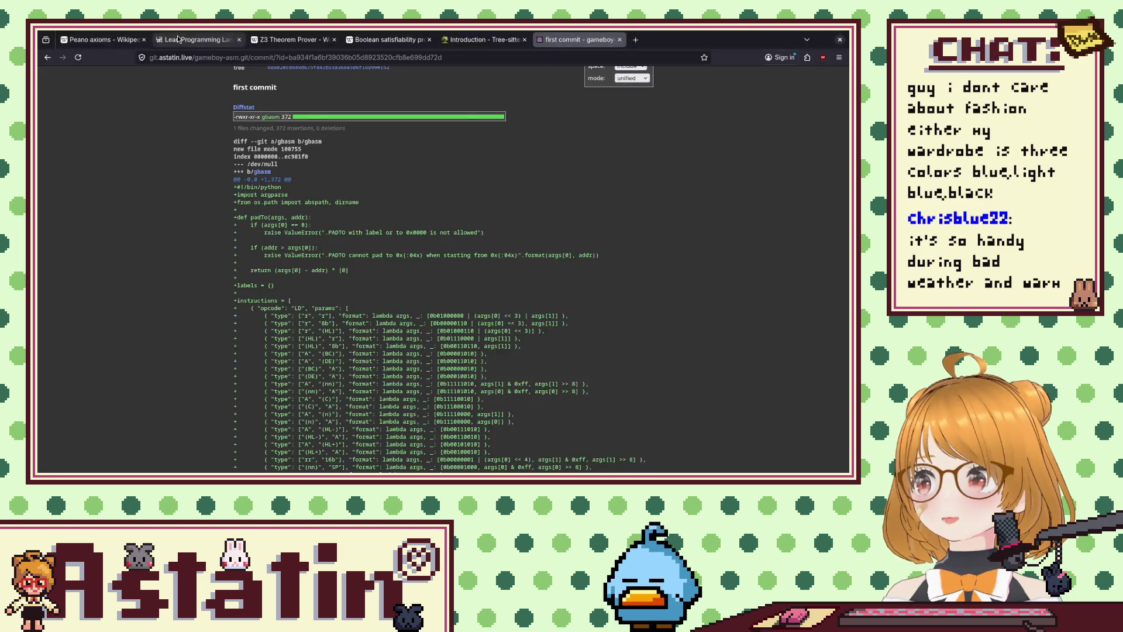
Open then close an empty new Firefox tab, returning to the gameboy-asm first commit diff.
{"action": "left_click", "coordinate": [636, 40]}
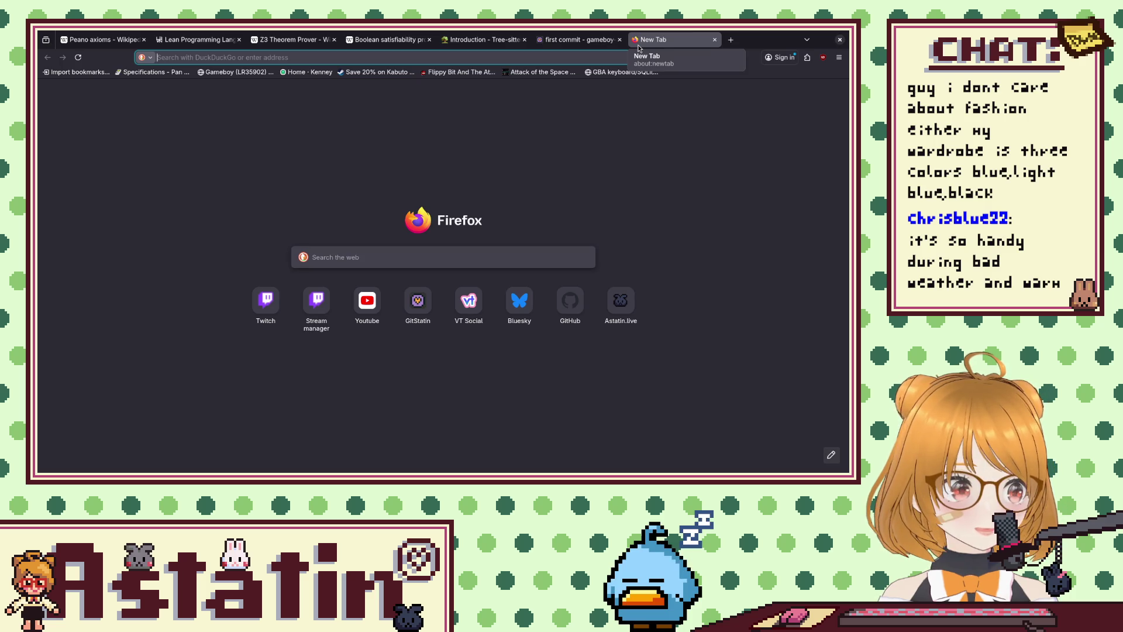
{"action": "type", "text": "g"}
{"action": "key", "text": "BackSpace"}
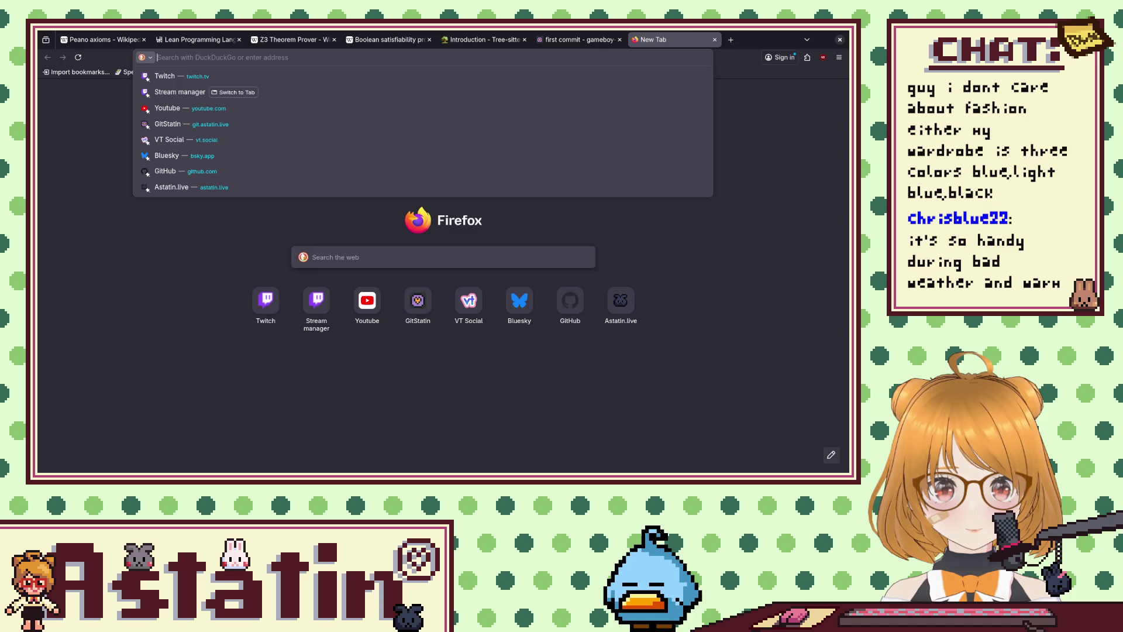
{"action": "key", "text": "Escape"}
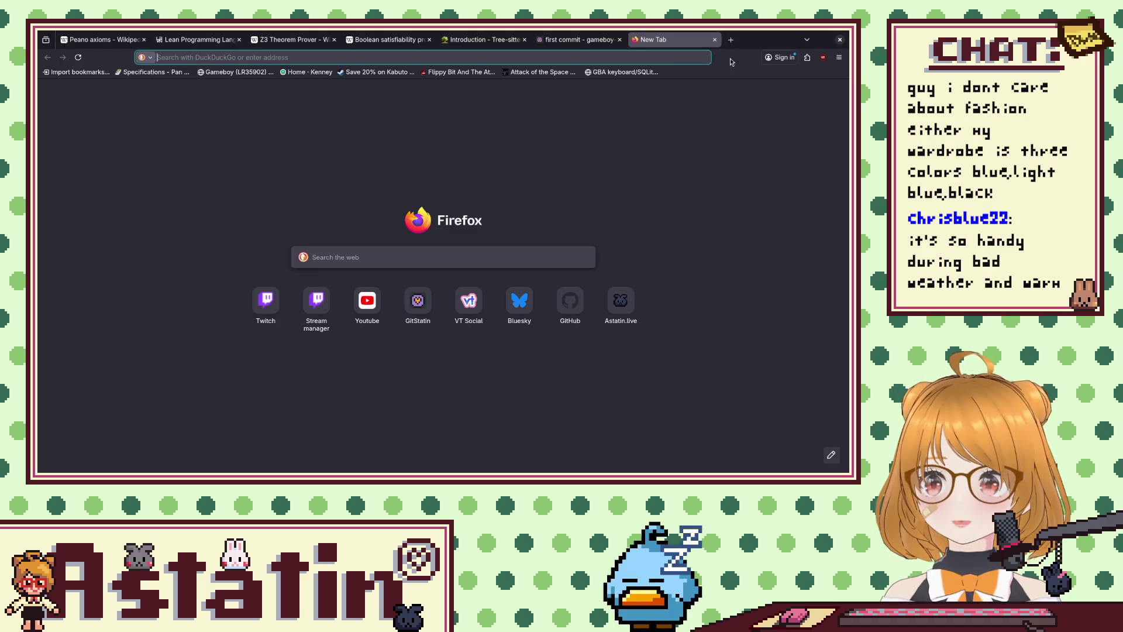
{"action": "left_click", "coordinate": [715, 39]}
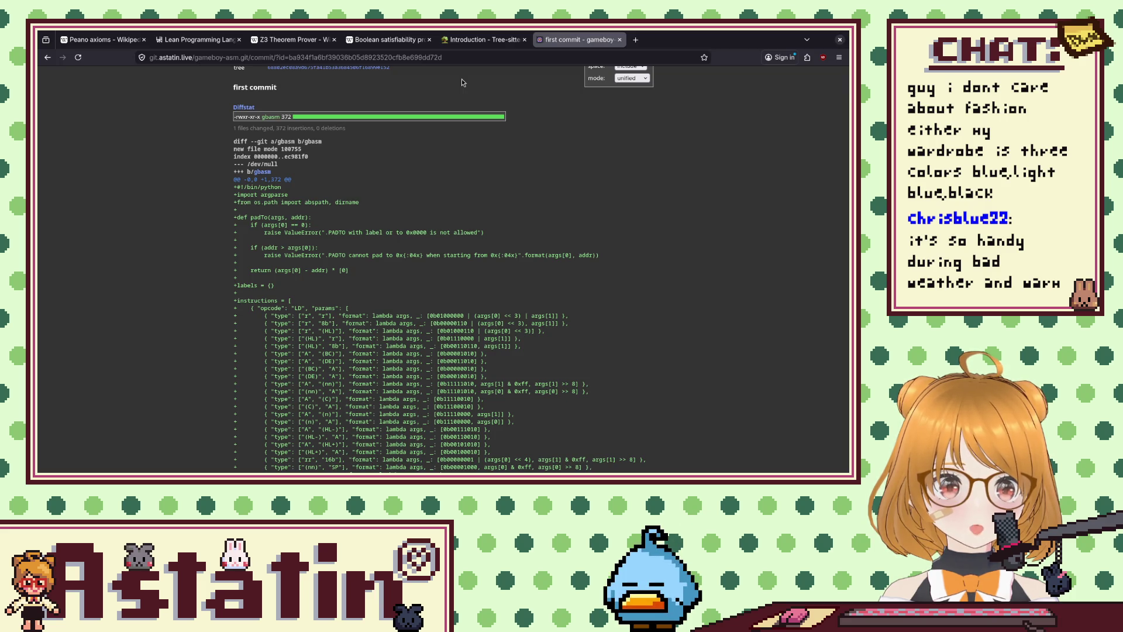
{"action": "left_click", "coordinate": [636, 39]}
{"action": "type", "text": "translate"}
{"action": "key", "text": "Return"}
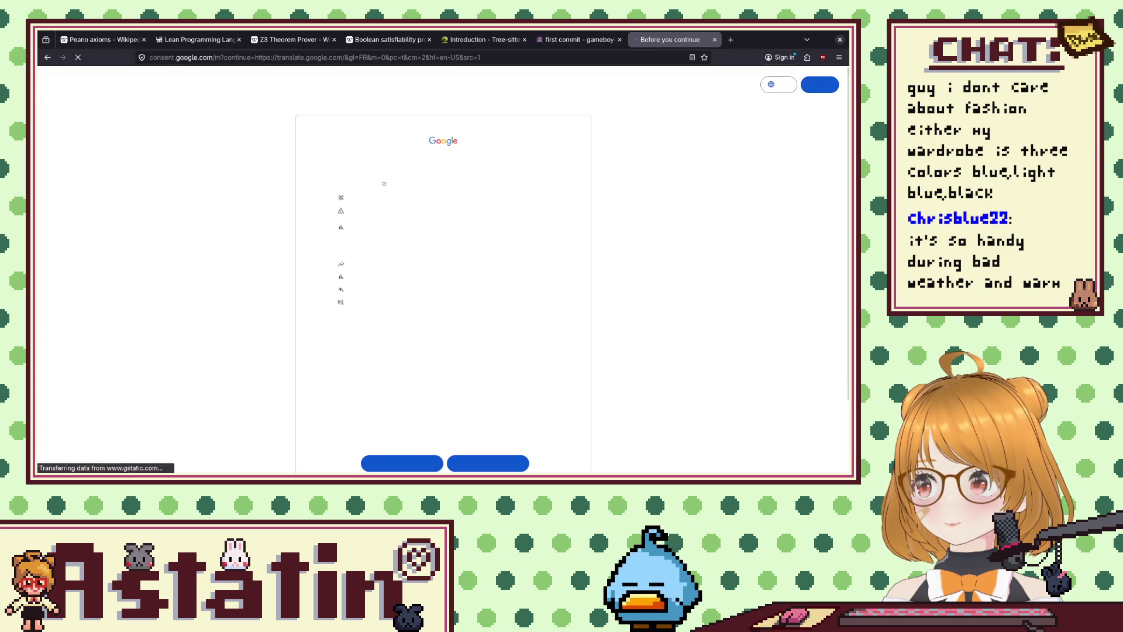
{"action": "left_click", "coordinate": [484, 464]}
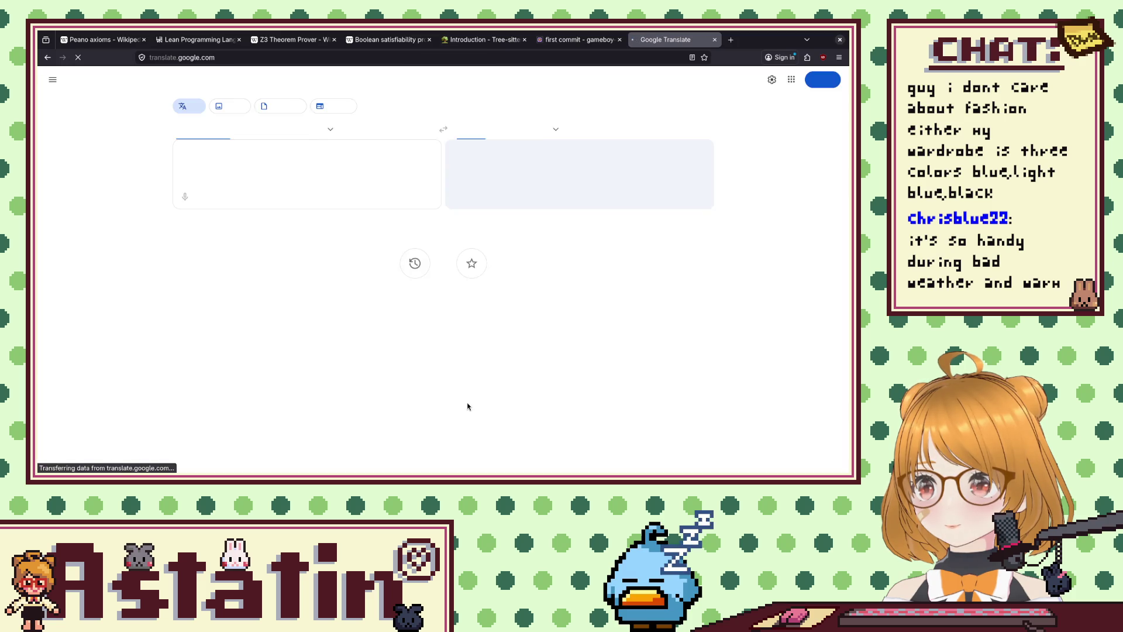
{"action": "type", "text": "cloa"}
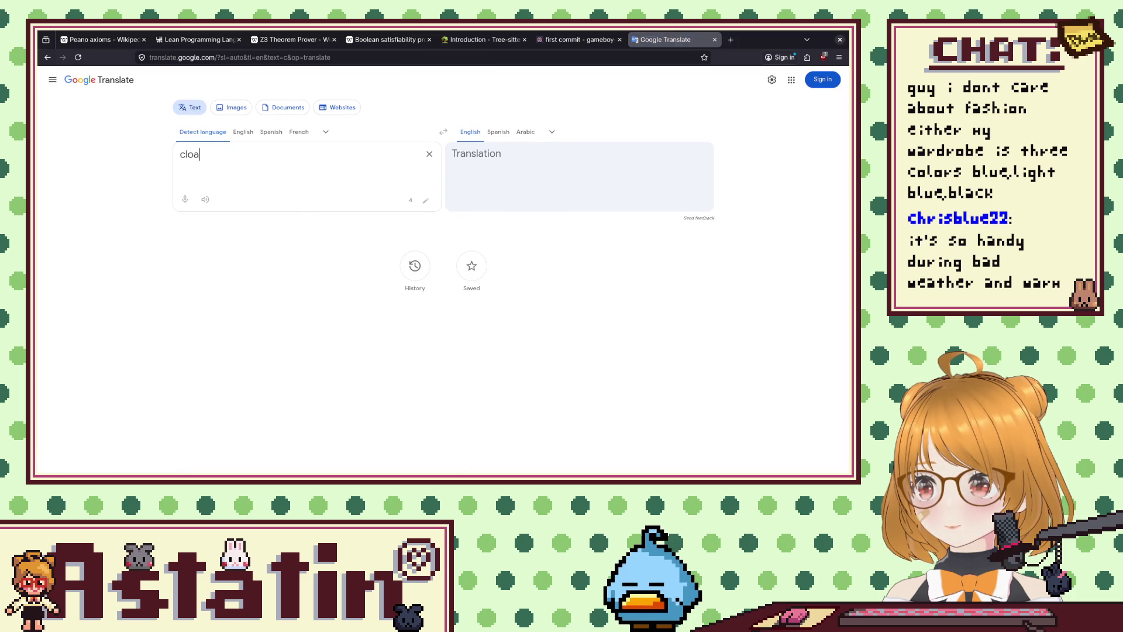
{"action": "type", "text": "k"}
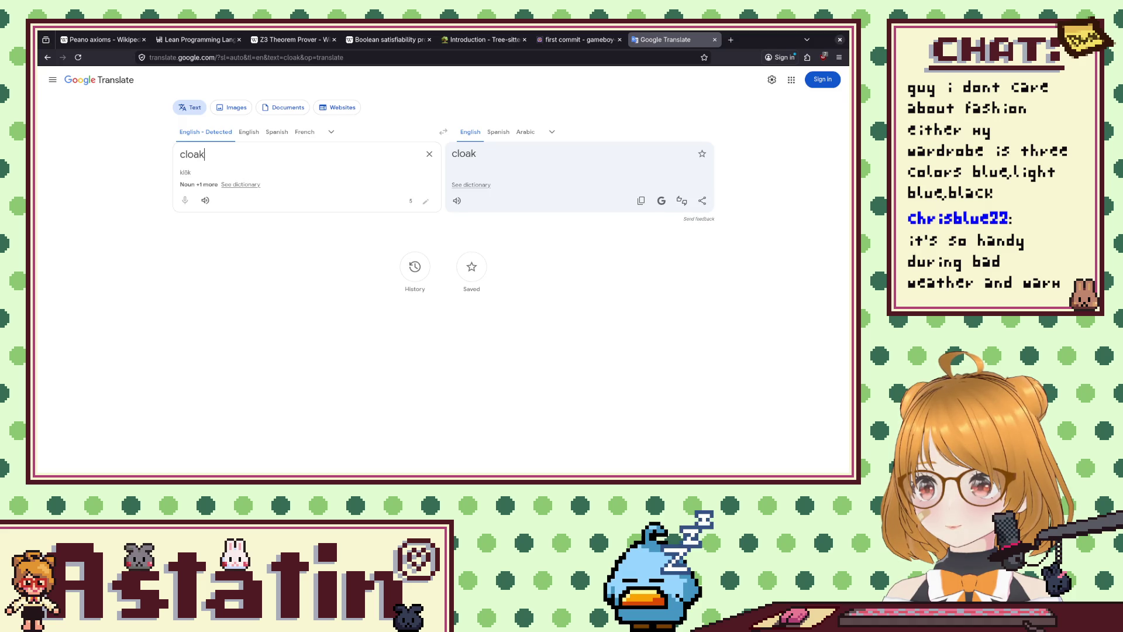
{"action": "left_click", "coordinate": [552, 131]}
{"action": "type", "text": "fr"}
{"action": "left_click", "coordinate": [351, 178]}
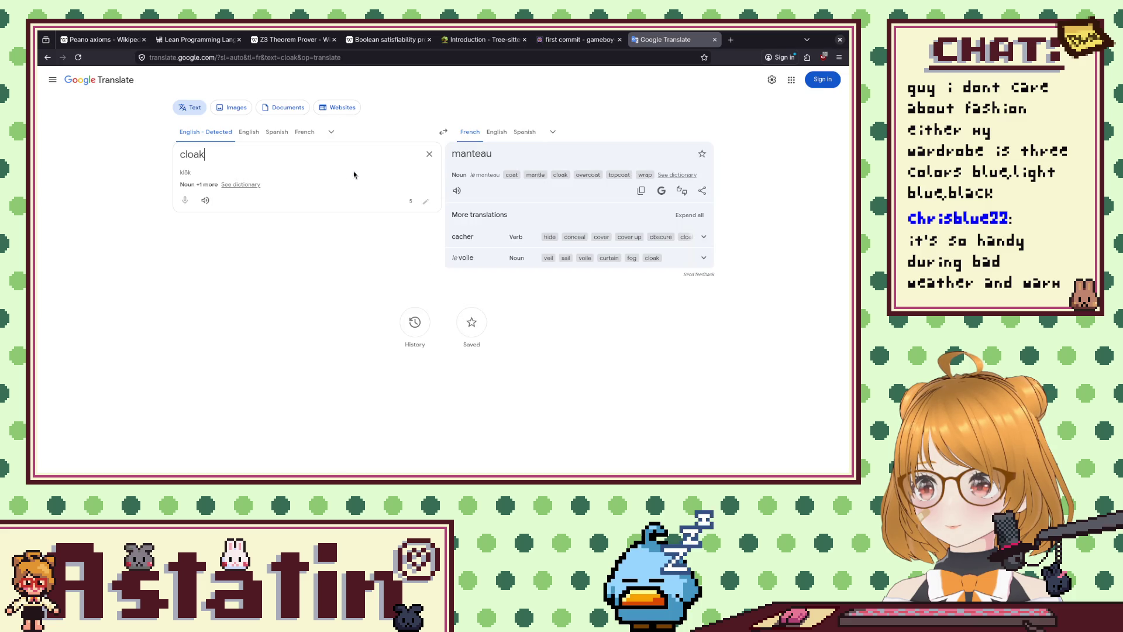
{"action": "left_click", "coordinate": [714, 40]}
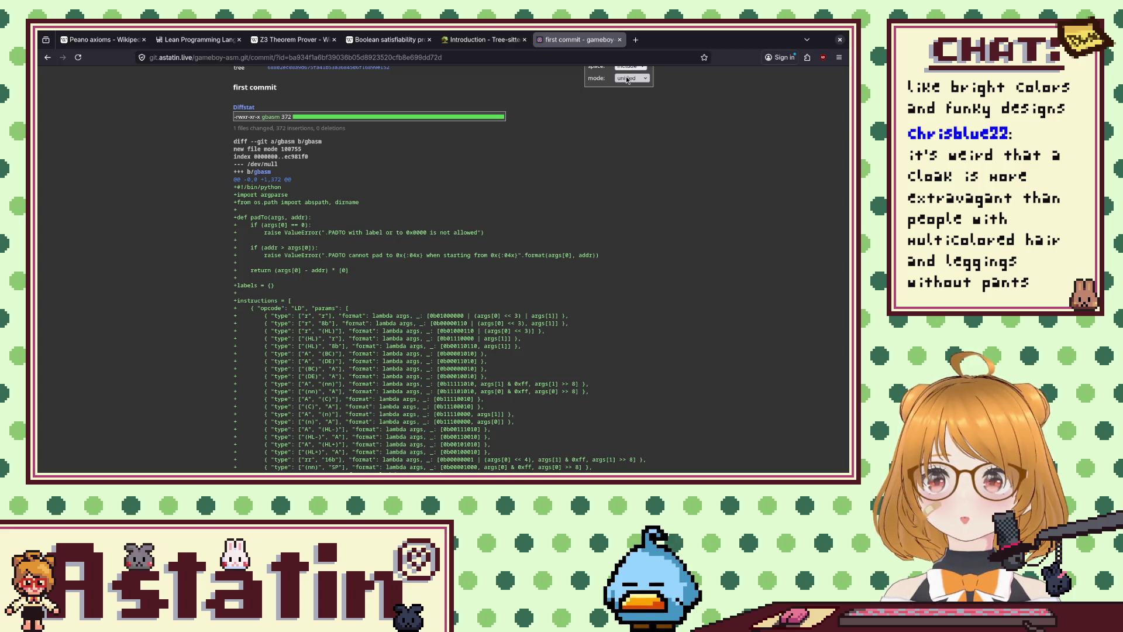
{"action": "left_click", "coordinate": [636, 40]}
{"action": "type", "text": "ce"}
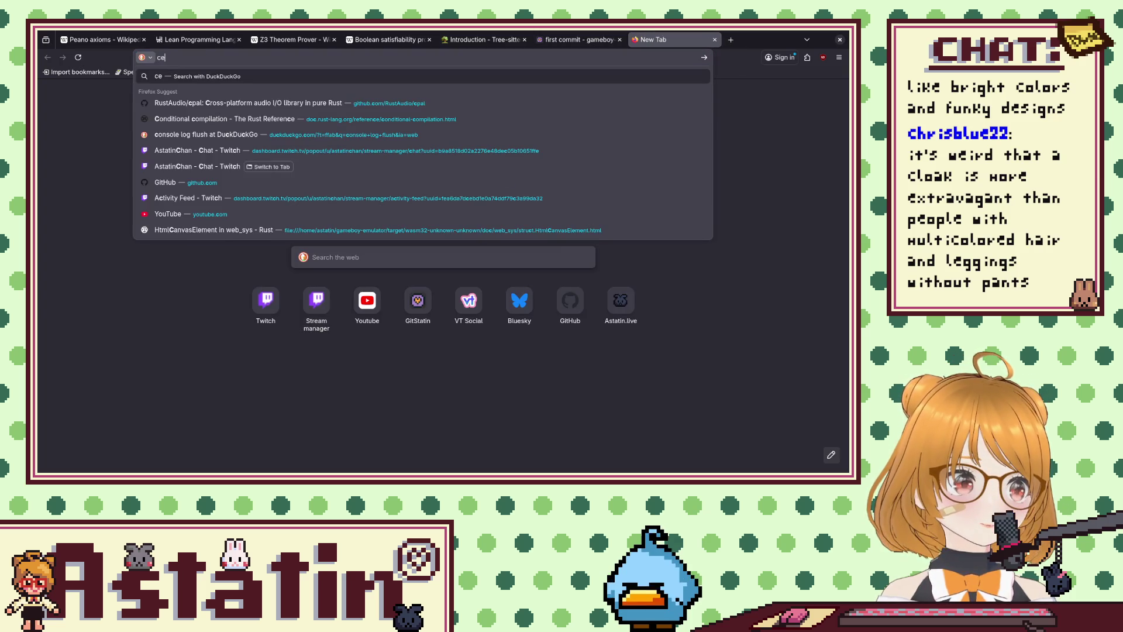
{"action": "type", "text": "dric villani"}
{"action": "key", "text": "Return"}
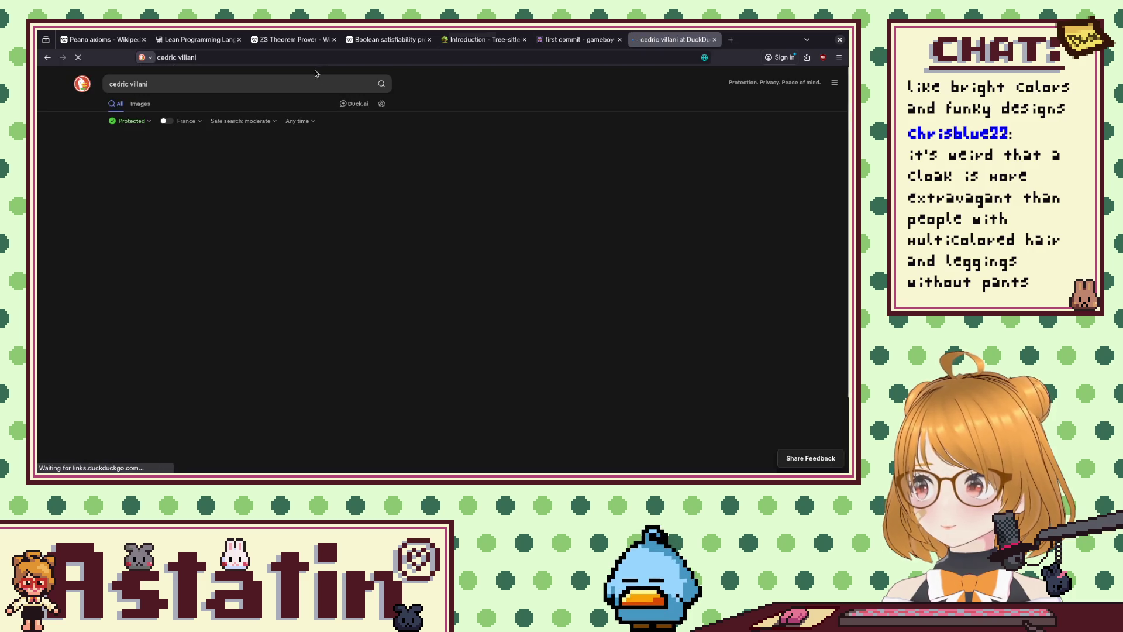
{"action": "left_click", "coordinate": [141, 103]}
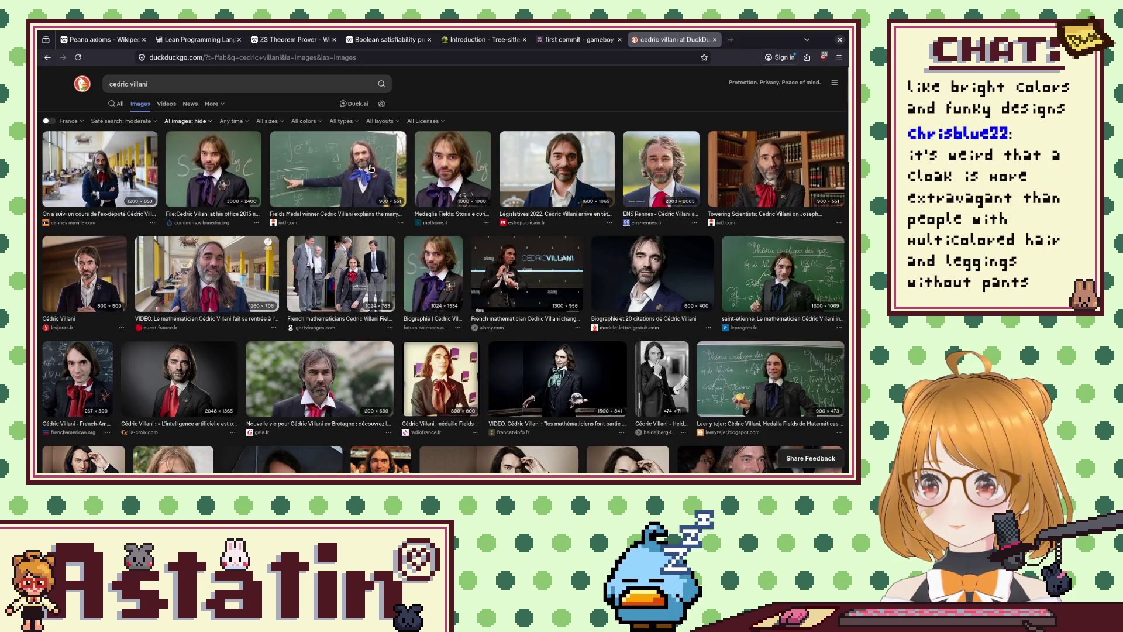
{"action": "left_click", "coordinate": [213, 169]}
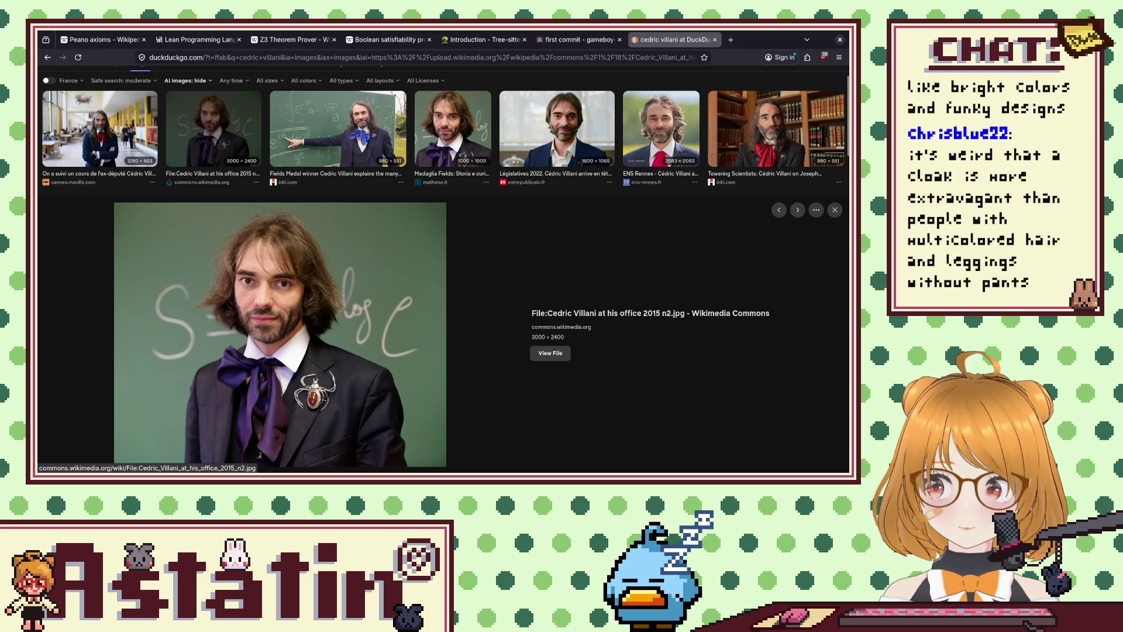
{"action": "left_click", "coordinate": [47, 155]}
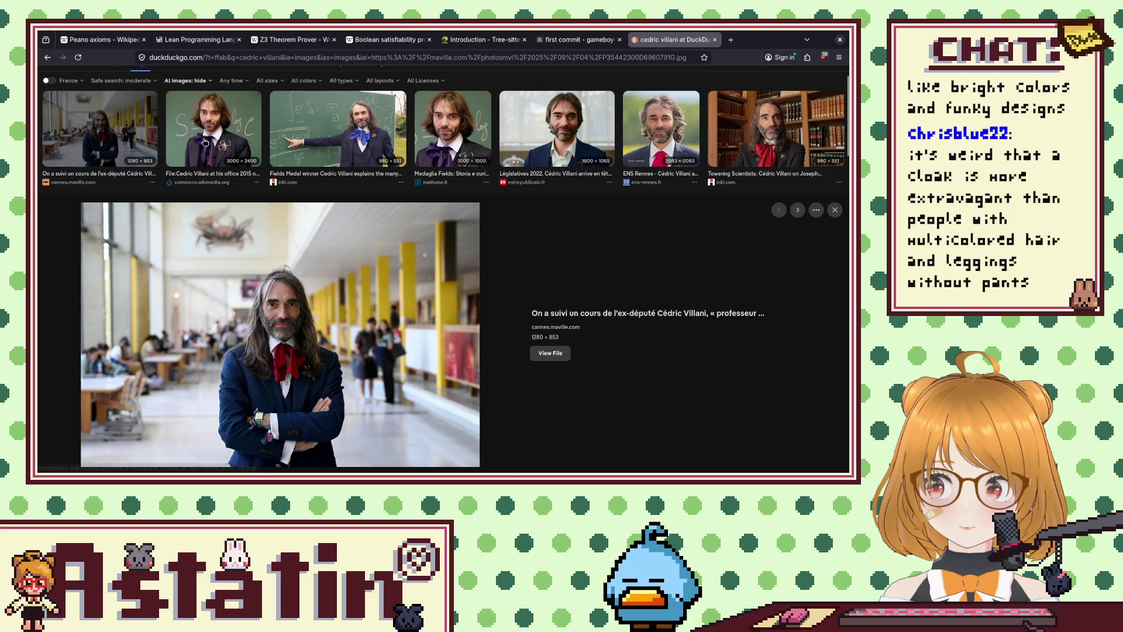
{"action": "left_click", "coordinate": [205, 142]}
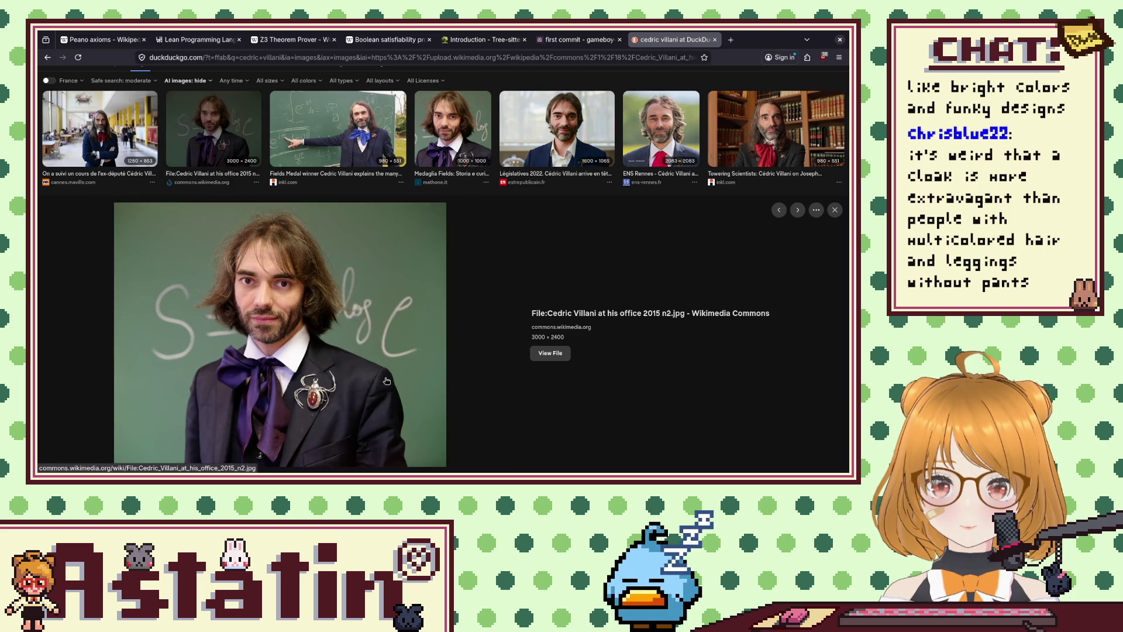
{"action": "left_click", "coordinate": [777, 129]}
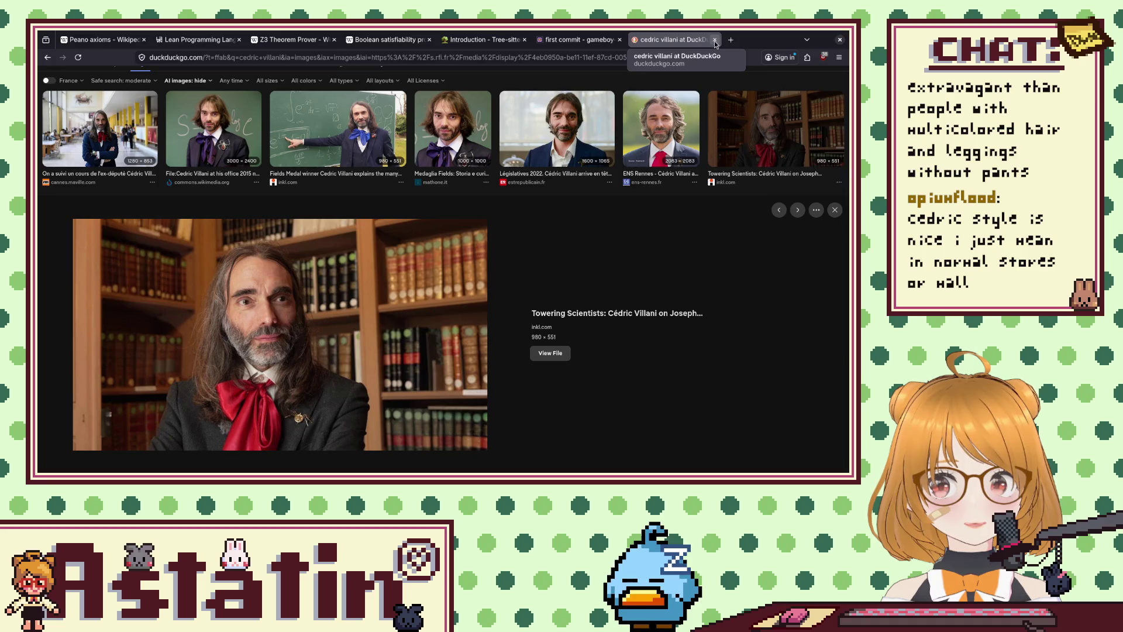
{"action": "left_click", "coordinate": [714, 39]}
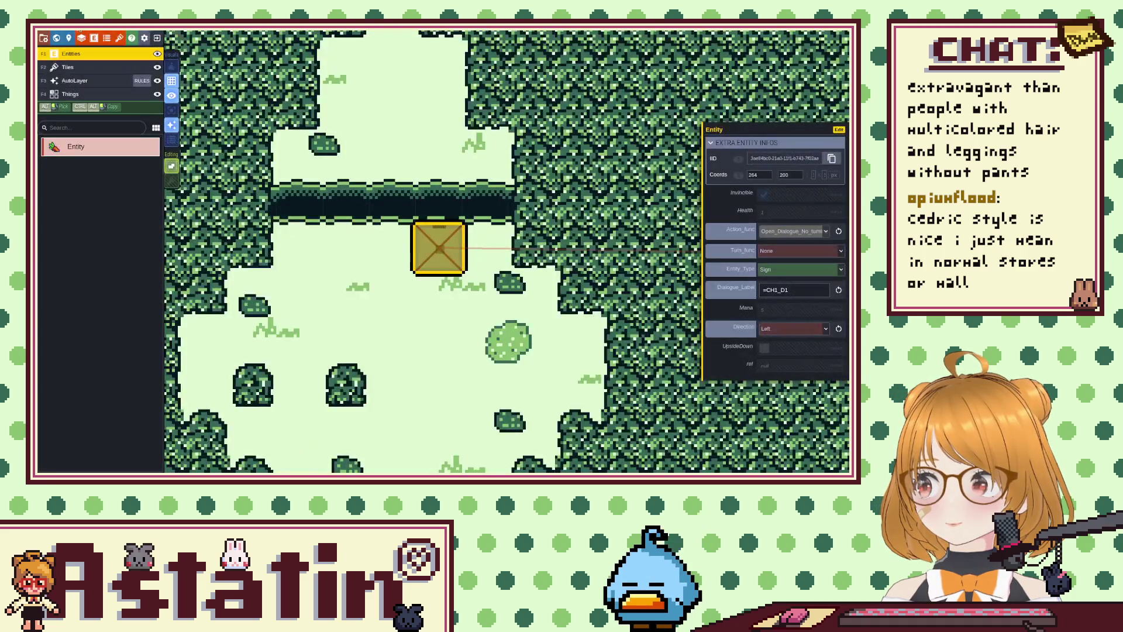
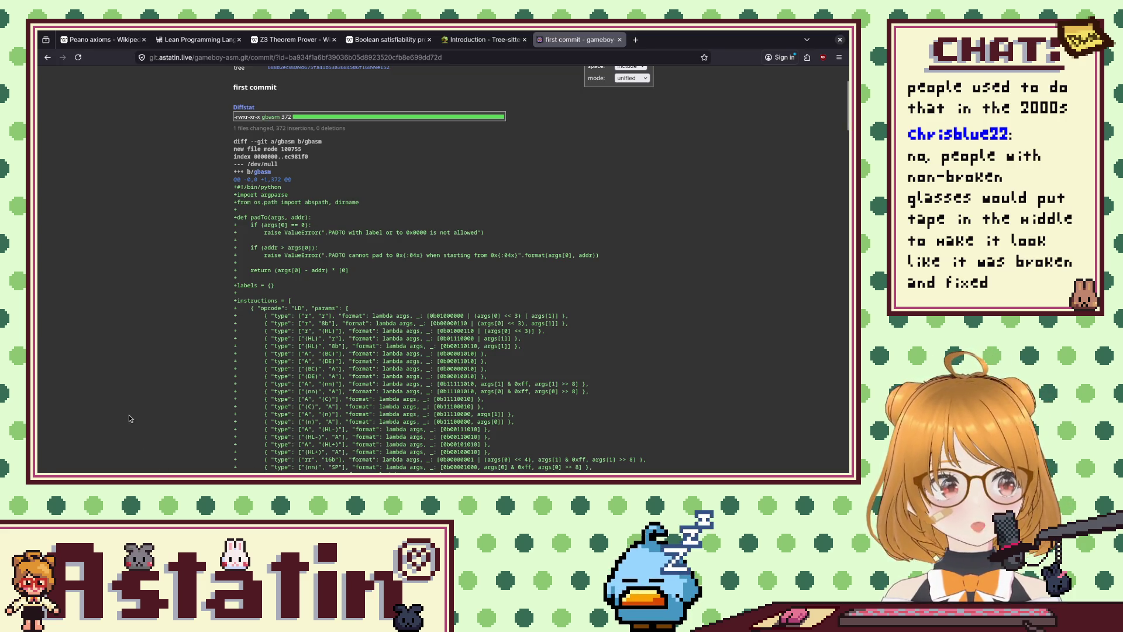
Bring up Vim with lonelygrove.gbasm beside Morning Forest and scroll to its floor 11 generation events.
{"action": "key", "text": "alt+Tab"}
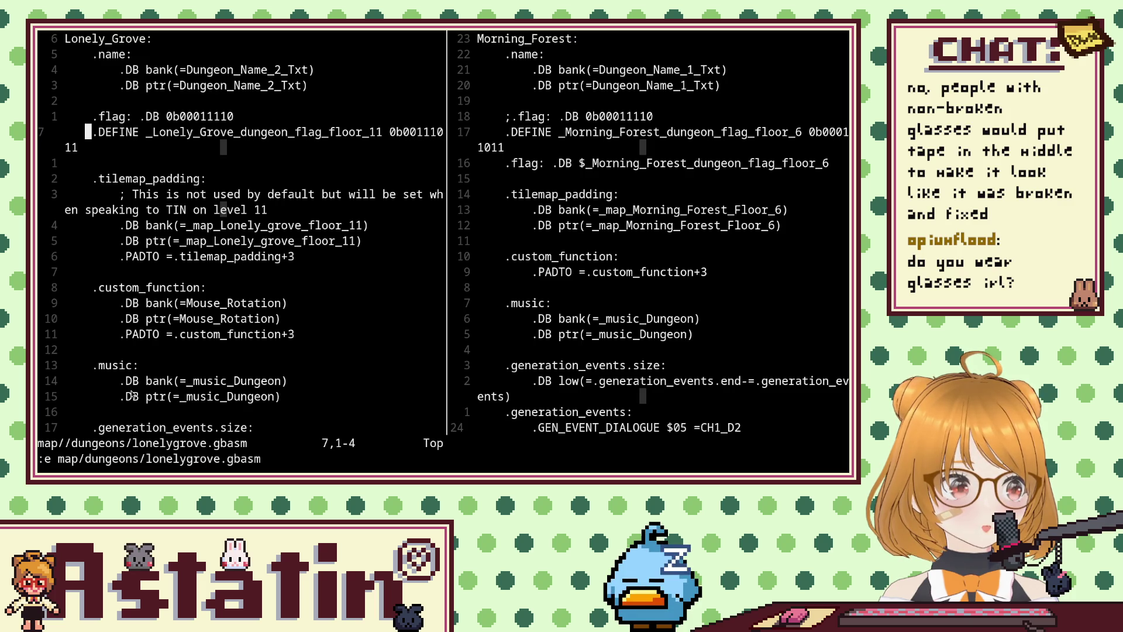
{"action": "scroll", "coordinate": [175, 340], "scroll_direction": "down", "scroll_amount": 5}
{"action": "scroll", "coordinate": [187, 345], "scroll_direction": "up", "scroll_amount": 5}
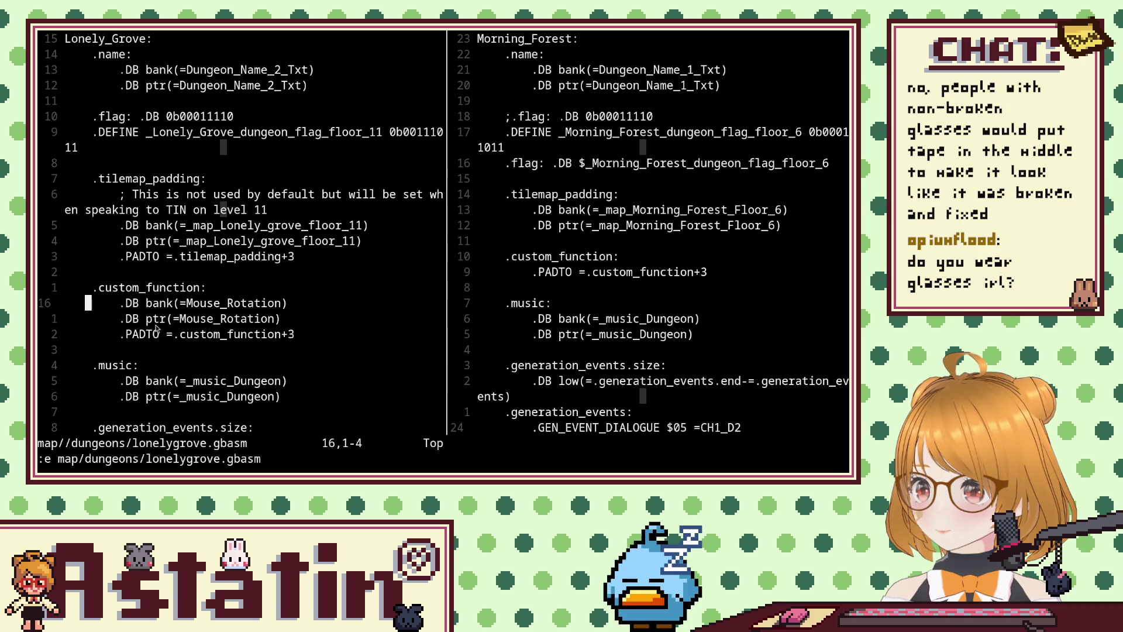
{"action": "scroll", "coordinate": [174, 304], "scroll_direction": "down", "scroll_amount": 1}
{"action": "scroll", "coordinate": [179, 352], "scroll_direction": "down", "scroll_amount": 4}
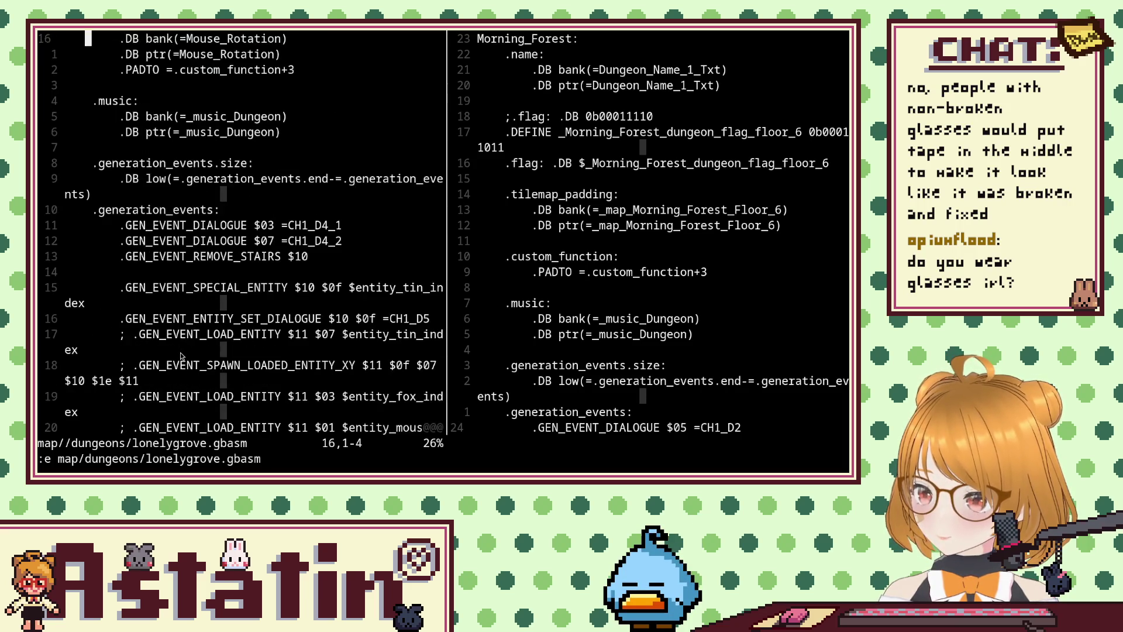
{"action": "scroll", "coordinate": [180, 357], "scroll_direction": "up", "scroll_amount": 1}
{"action": "scroll", "coordinate": [182, 361], "scroll_direction": "down", "scroll_amount": 1}
{"action": "scroll", "coordinate": [182, 361], "scroll_direction": "down", "scroll_amount": 4}
{"action": "scroll", "coordinate": [182, 360], "scroll_direction": "up", "scroll_amount": 1}
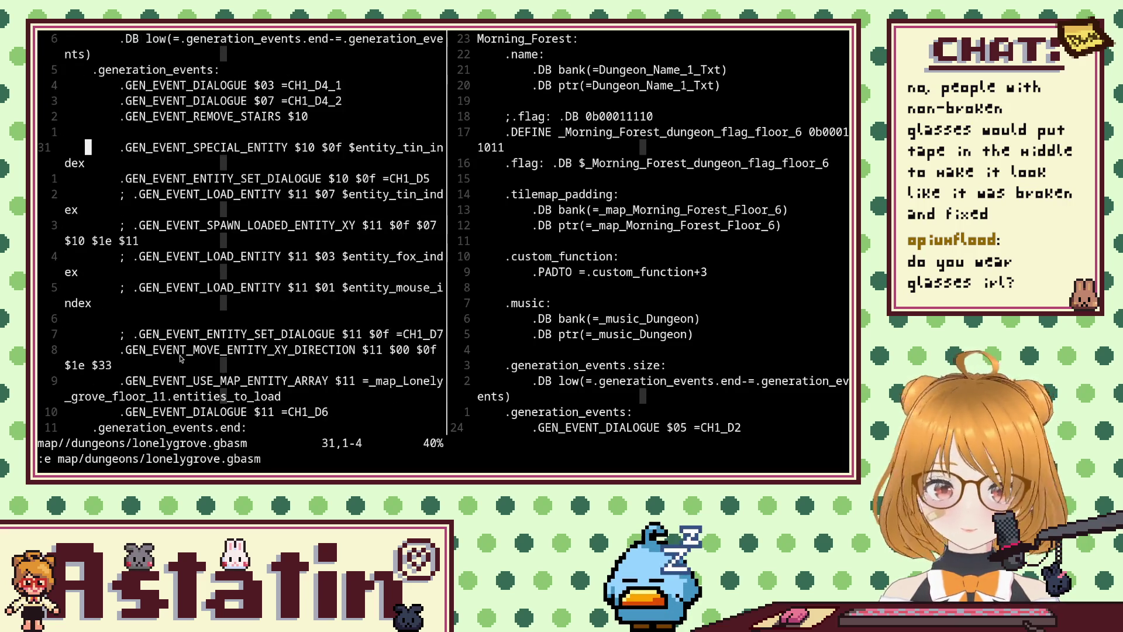
{"action": "scroll", "coordinate": [180, 360], "scroll_direction": "up", "scroll_amount": 4}
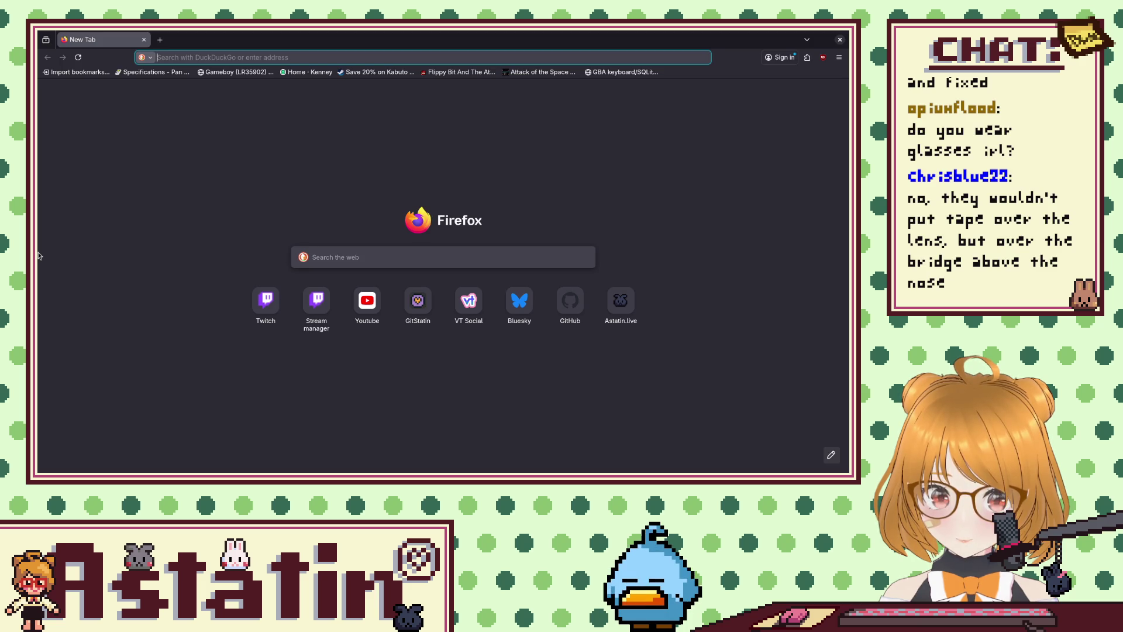
Search DuckDuckGo for 'glasses with tape' and show only image results.
{"action": "type", "text": "glasses with tape"}
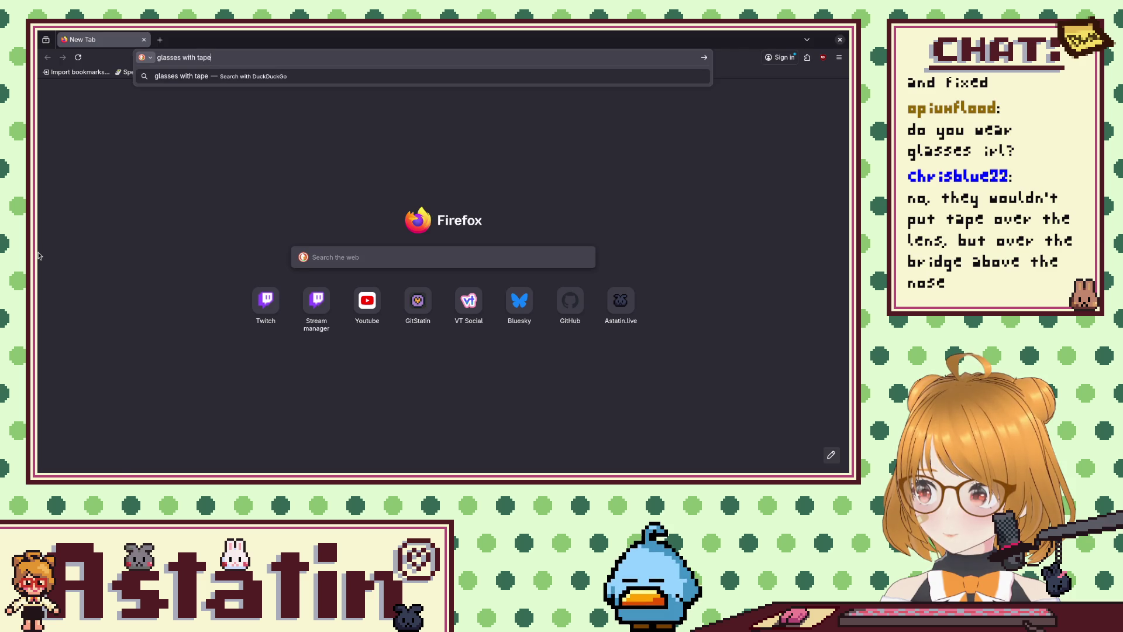
{"action": "key", "text": "Return"}
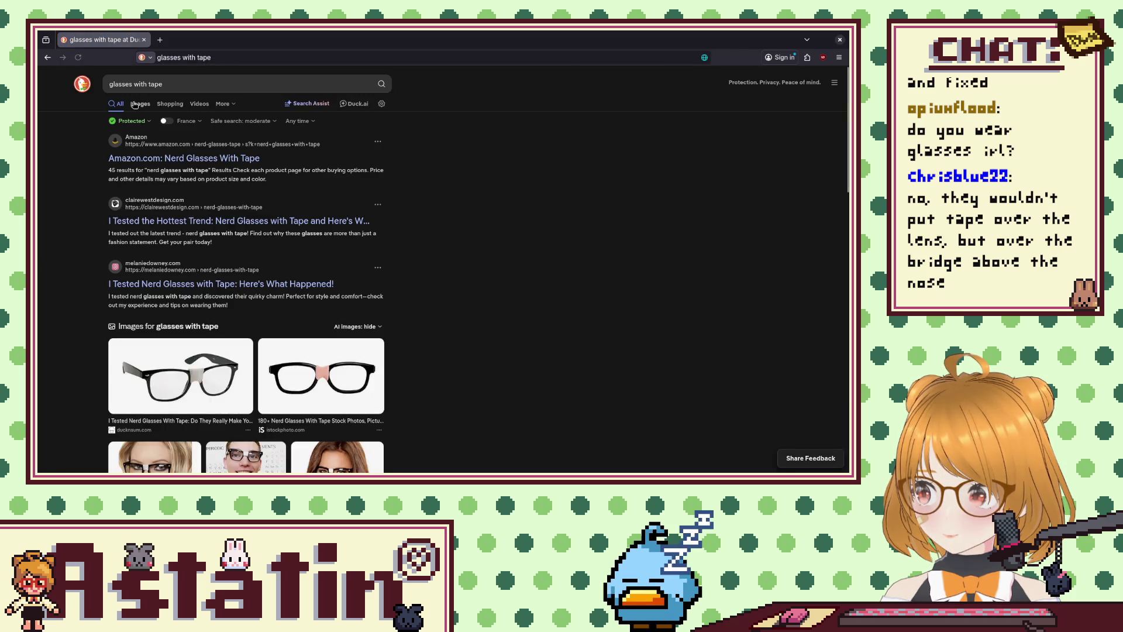
{"action": "left_click", "coordinate": [135, 105]}
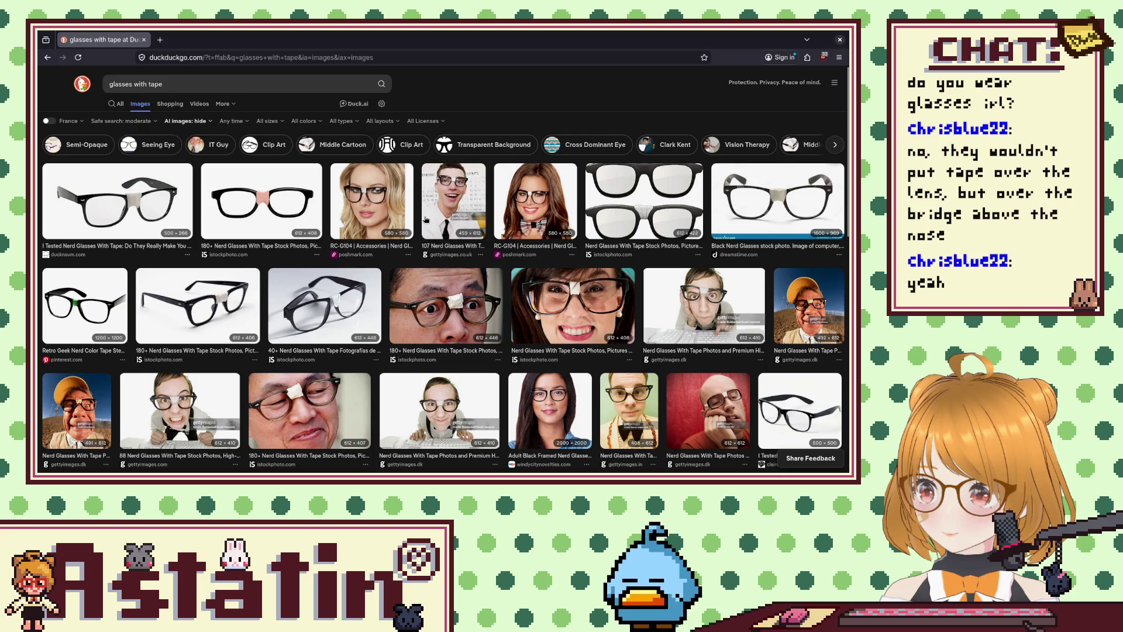
Preview several taped-glasses photos and the black framed nerd glasses details.
{"action": "scroll", "coordinate": [426, 219], "scroll_direction": "down", "scroll_amount": 5}
{"action": "scroll", "coordinate": [426, 218], "scroll_direction": "down", "scroll_amount": 2}
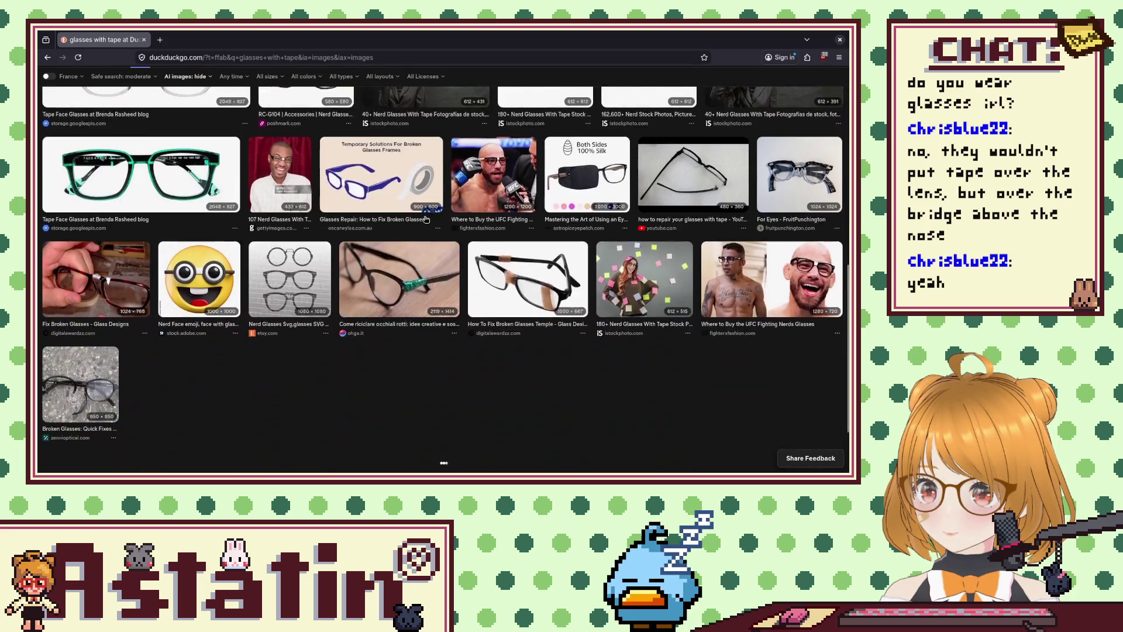
{"action": "scroll", "coordinate": [352, 206], "scroll_direction": "up", "scroll_amount": 7}
{"action": "left_click", "coordinate": [352, 206]}
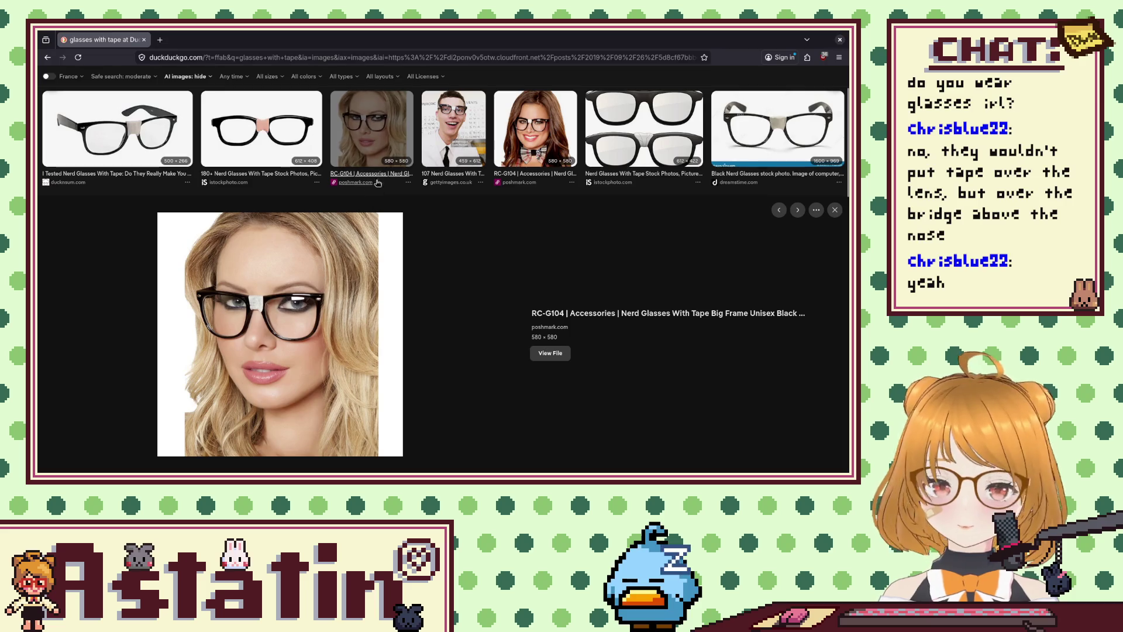
{"action": "left_click", "coordinate": [476, 140]}
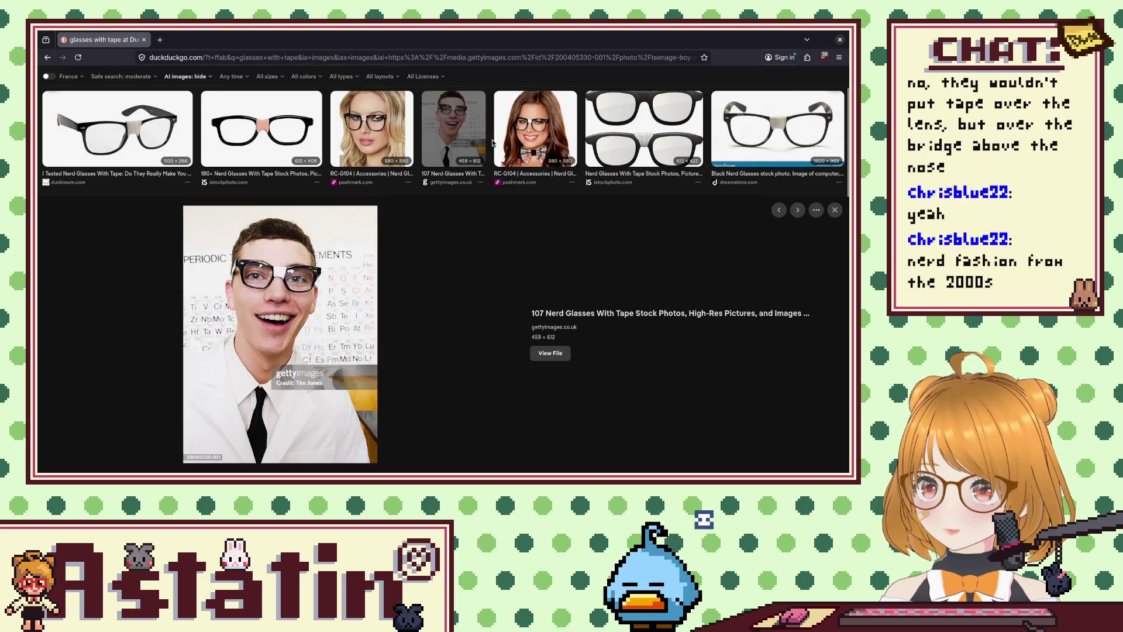
{"action": "left_click", "coordinate": [505, 151]}
{"action": "left_click", "coordinate": [504, 151]}
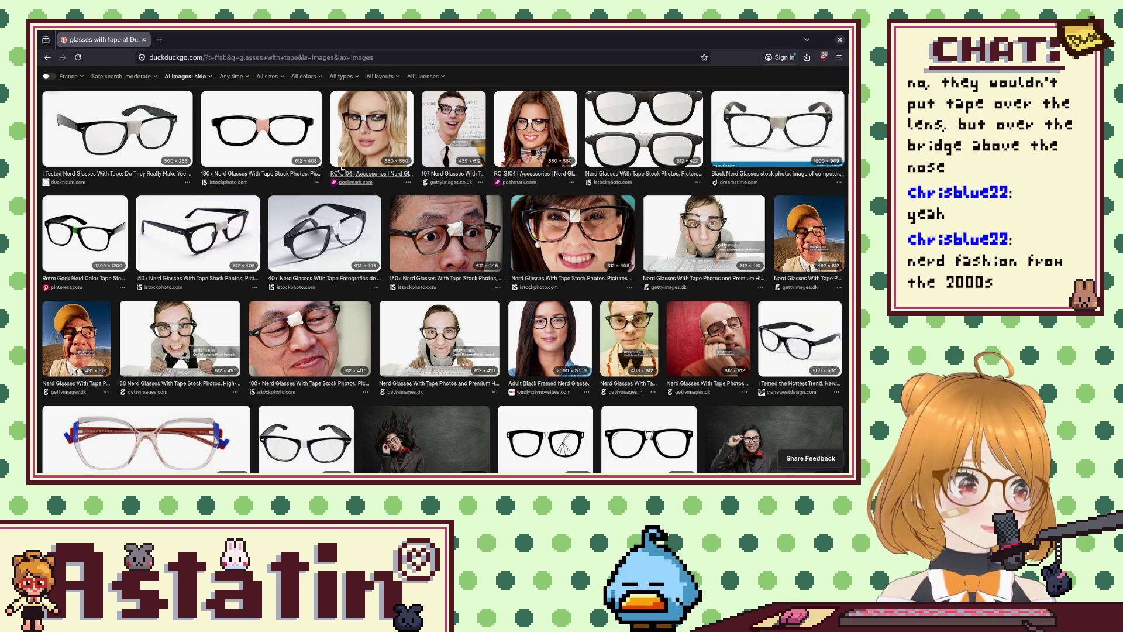
{"action": "left_click", "coordinate": [550, 338]}
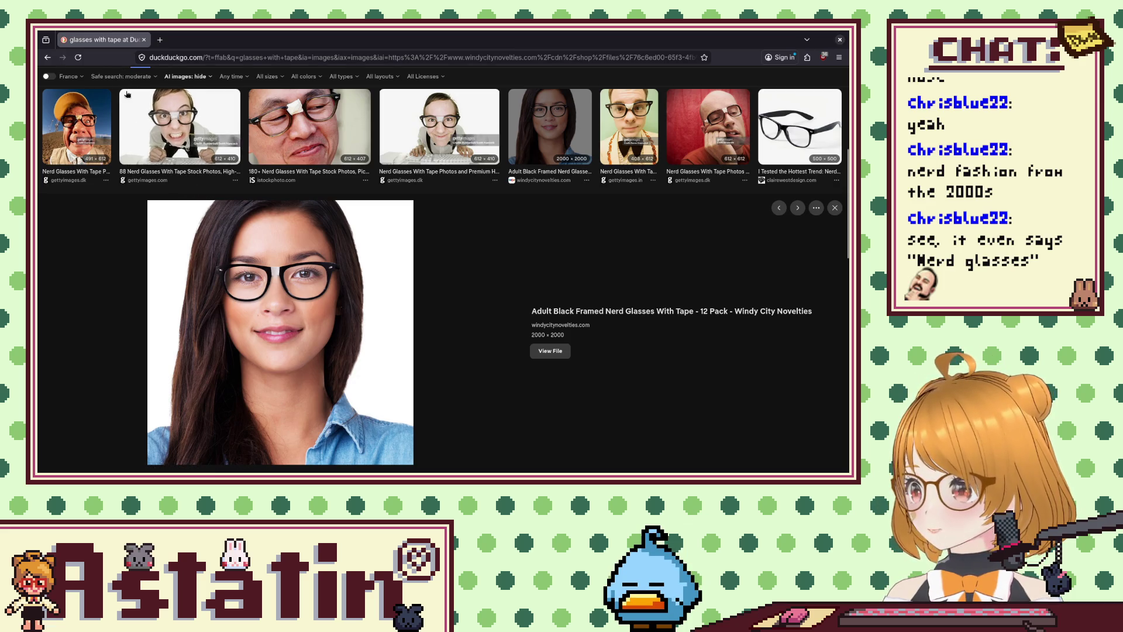
{"action": "scroll", "coordinate": [108, 68], "scroll_direction": "up", "scroll_amount": 5}
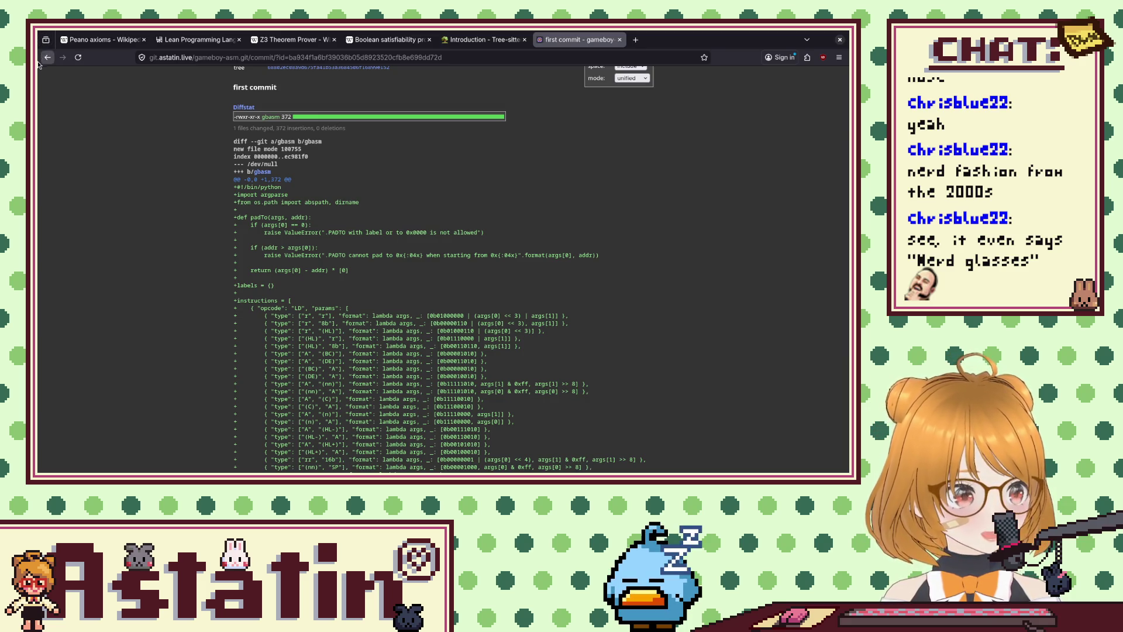
Copy Lonely Grove's USE_MAP_ENTITY_ARRAY line into morningforest.gbasm below REMOVE_STAIRS.
{"action": "key", "text": "alt+Tab"}
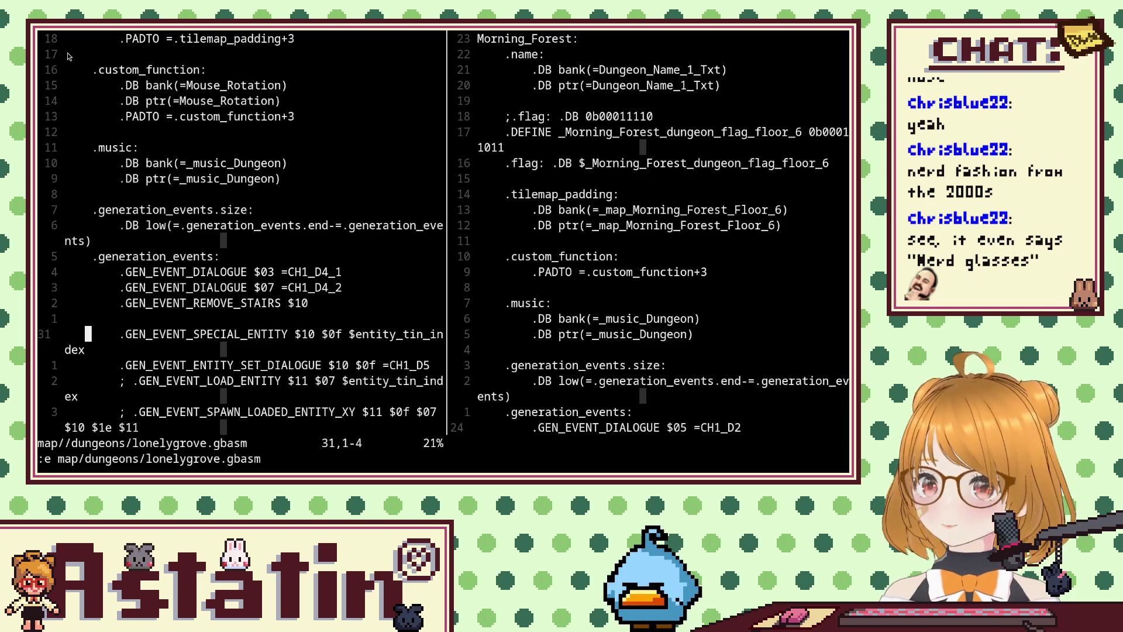
{"action": "scroll", "coordinate": [294, 367], "scroll_direction": "down", "scroll_amount": 2}
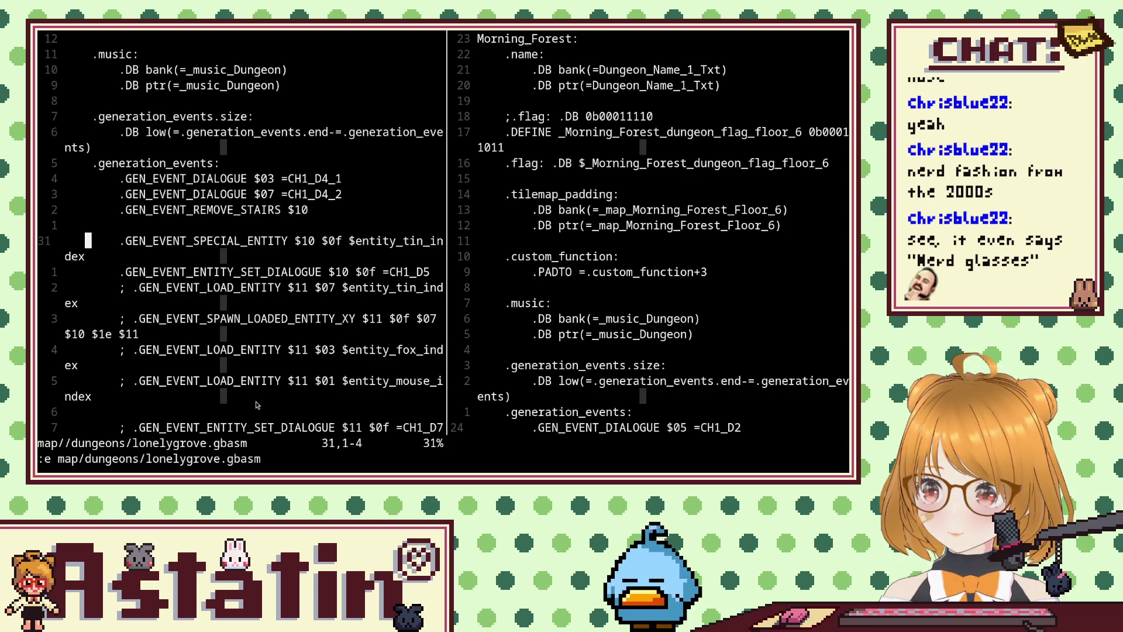
{"action": "scroll", "coordinate": [496, 369], "scroll_direction": "down", "scroll_amount": 5}
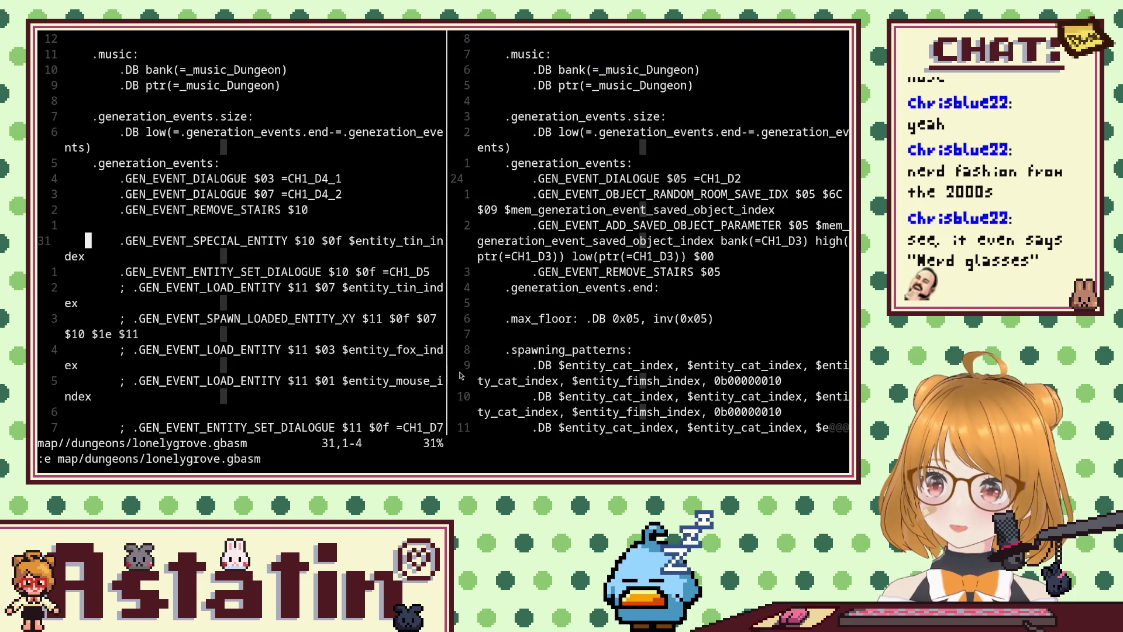
{"action": "scroll", "coordinate": [411, 373], "scroll_direction": "down", "scroll_amount": 3}
{"action": "scroll", "coordinate": [384, 370], "scroll_direction": "down", "scroll_amount": 2}
{"action": "scroll", "coordinate": [348, 367], "scroll_direction": "up", "scroll_amount": 2}
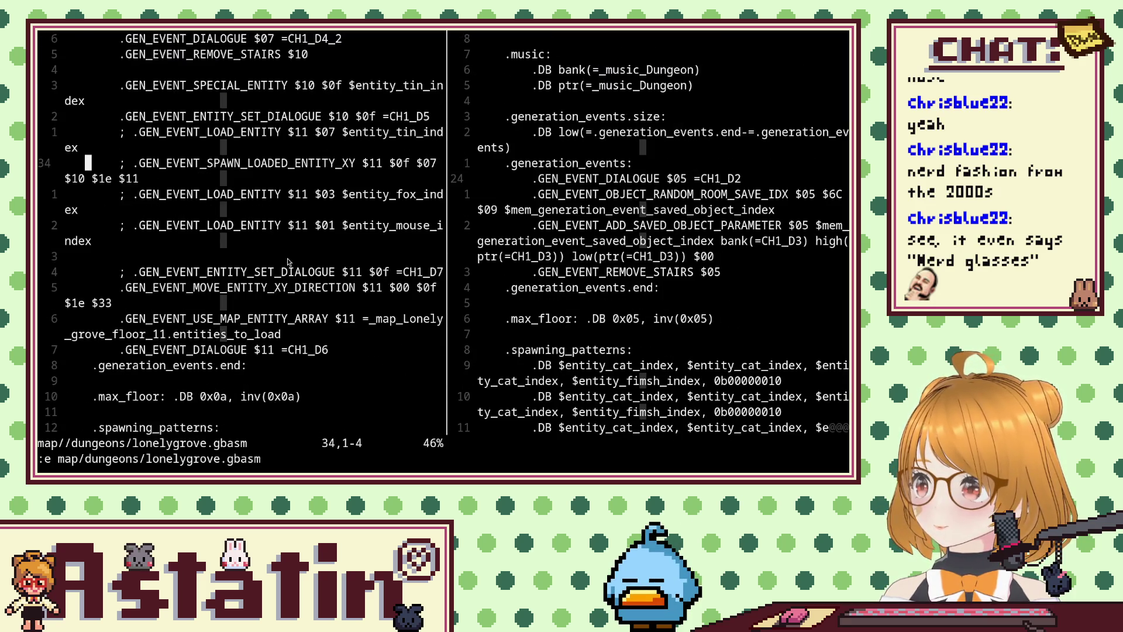
{"action": "left_click", "coordinate": [256, 337]}
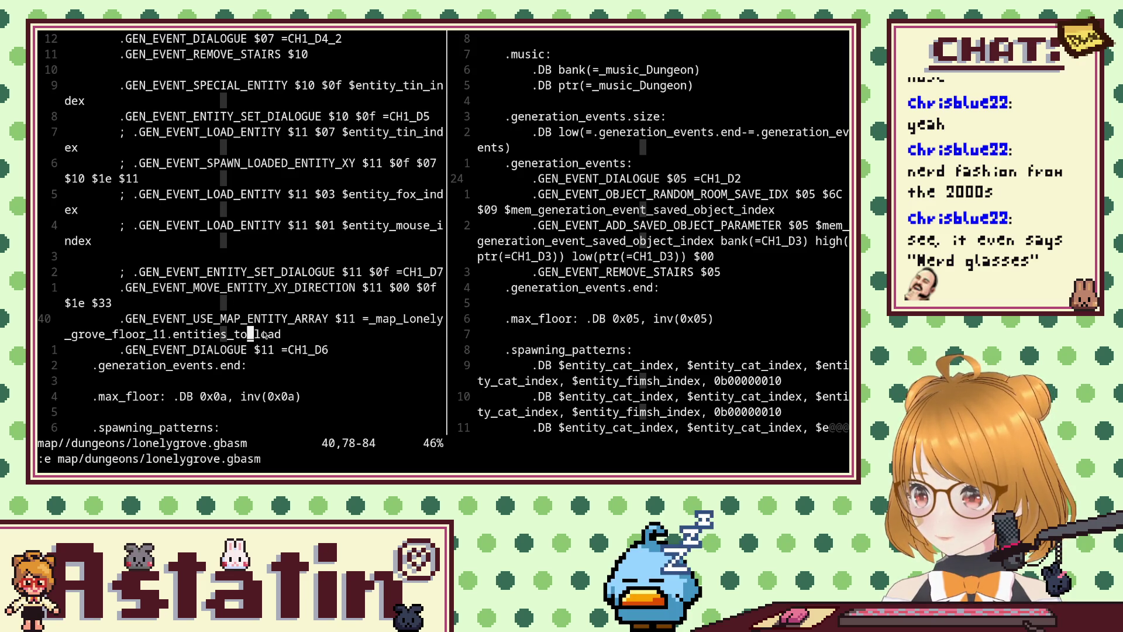
{"action": "left_click", "coordinate": [648, 262]}
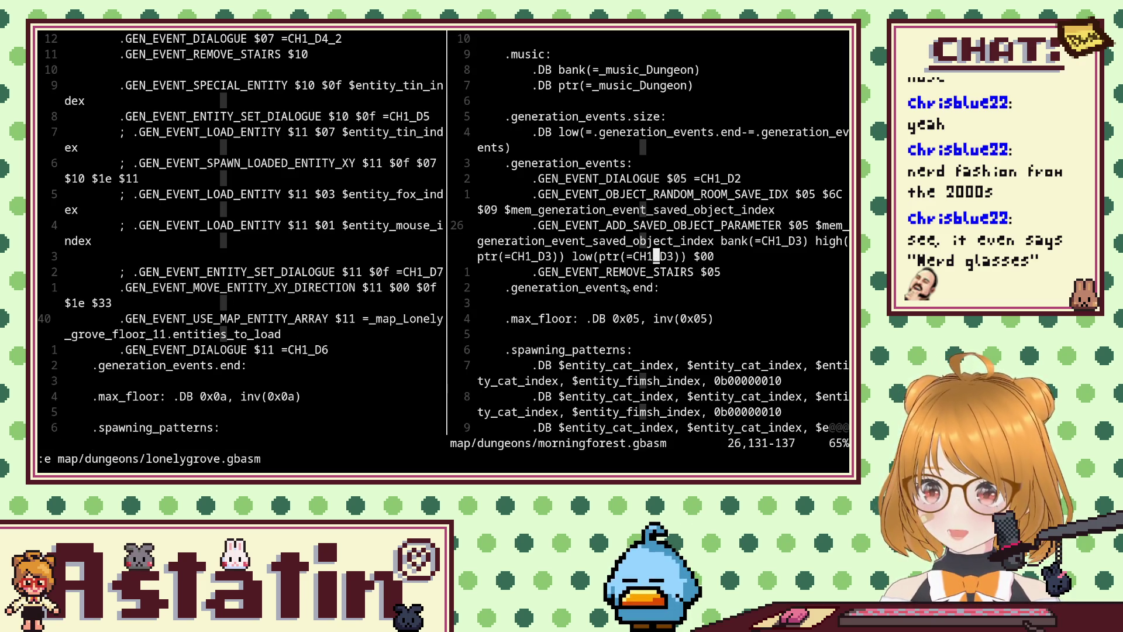
{"action": "key", "text": "j"}
{"action": "key", "text": "p"}
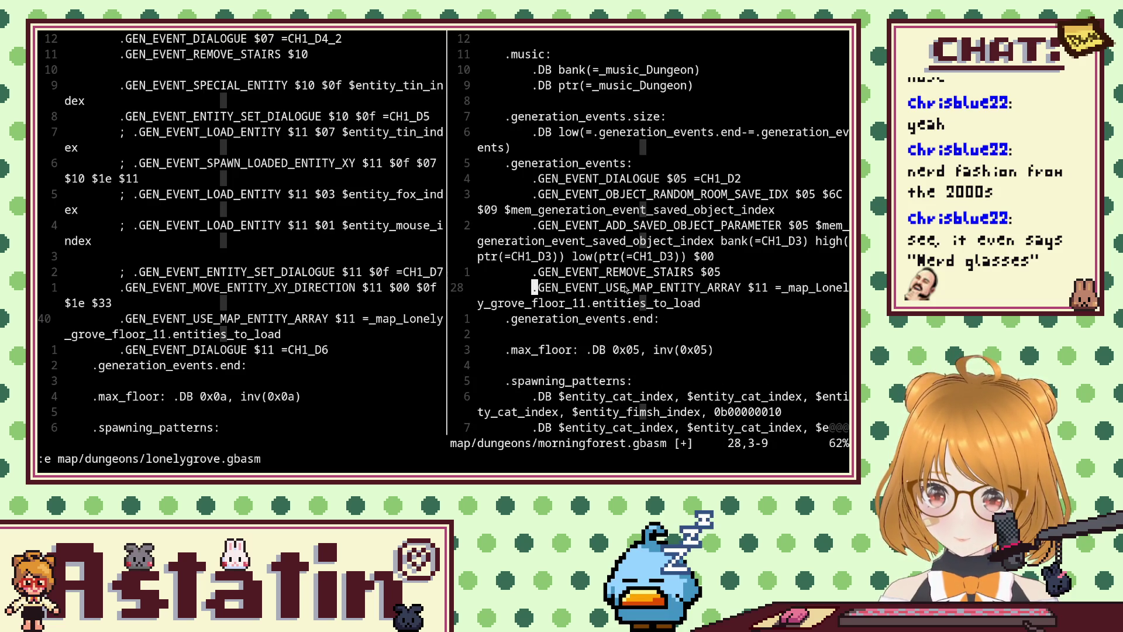
Change the pasted event's $11 argument to $01.
{"action": "key", "text": "l"}
{"action": "key", "text": "l"}
{"action": "key", "text": "l"}
{"action": "key", "text": "l"}
{"action": "key", "text": "l"}
{"action": "key", "text": "l"}
{"action": "key", "text": "l"}
{"action": "key", "text": "l"}
{"action": "key", "text": "l"}
{"action": "key", "text": "l"}
{"action": "key", "text": "l"}
{"action": "key", "text": "i"}
{"action": "key", "text": "BackSpace"}
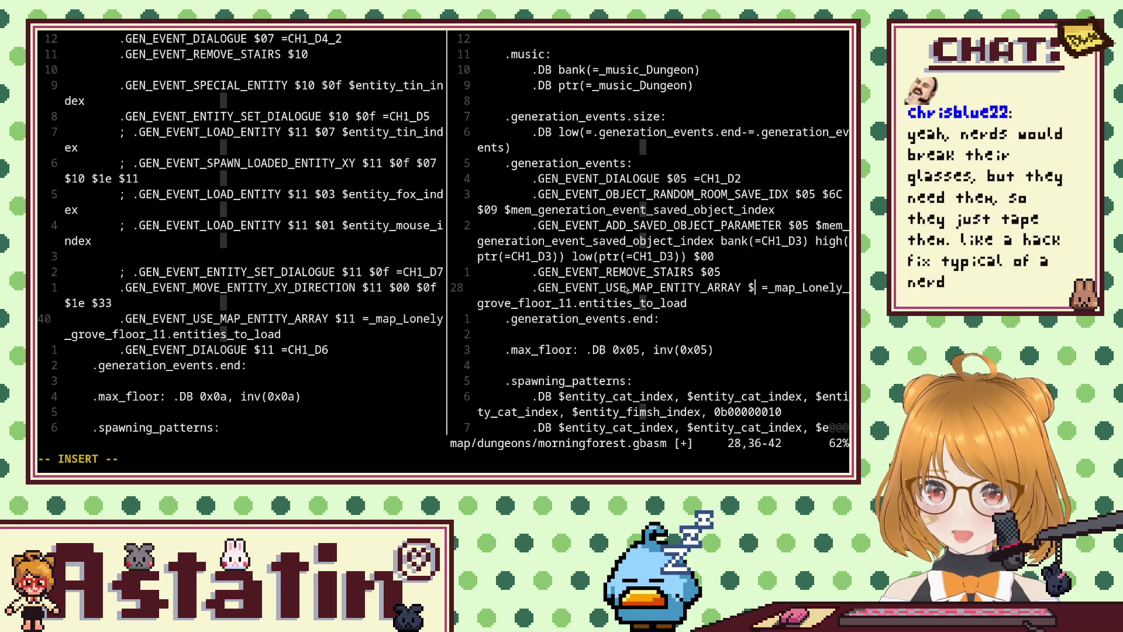
{"action": "type", "text": "0"}
{"action": "key", "text": "Escape"}
{"action": "key", "text": "l"}
Replace the map name with Morning_Forest_Floor_6, save with :w, and rebuild with :!make.
{"action": "key", "text": "$"}
{"action": "key", "text": "h"}
{"action": "key", "text": "h"}
{"action": "key", "text": "h"}
{"action": "key", "text": "h"}
{"action": "key", "text": "h"}
{"action": "key", "text": "h"}
{"action": "key", "text": "h"}
{"action": "key", "text": "h"}
{"action": "key", "text": "a"}
{"action": "key", "text": "Delete"}
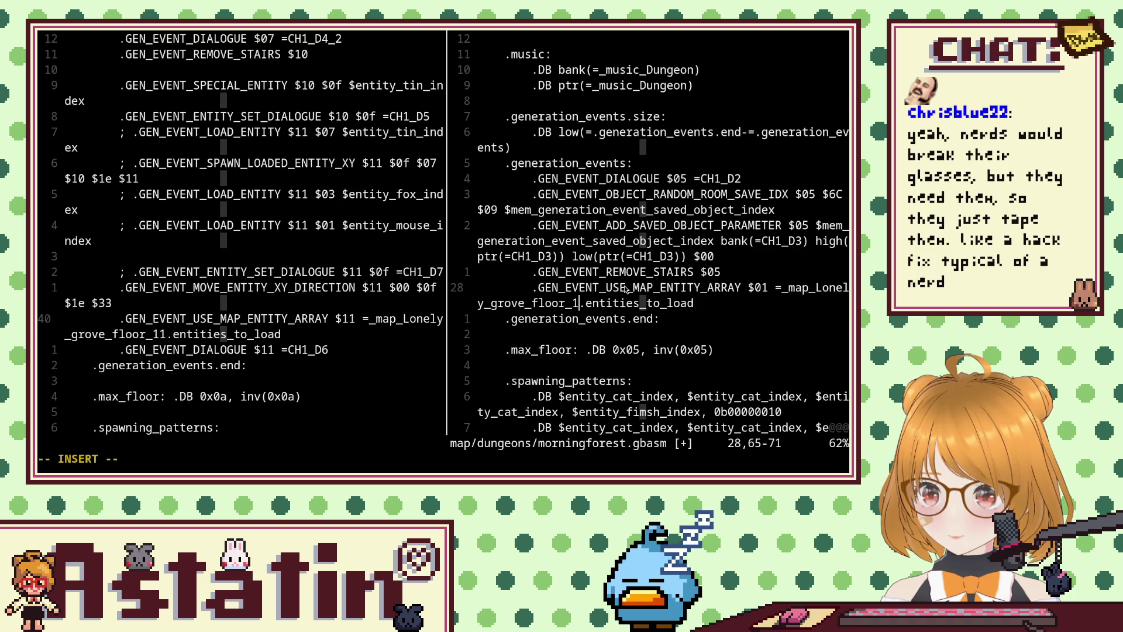
{"action": "key", "text": "BackSpace"}
{"action": "key", "text": "BackSpace"}
{"action": "key", "text": "BackSpace"}
{"action": "key", "text": "BackSpace"}
{"action": "key", "text": "BackSpace"}
{"action": "key", "text": "BackSpace"}
{"action": "key", "text": "BackSpace"}
{"action": "key", "text": "BackSpace"}
{"action": "type", "text": "M"}
{"action": "key", "text": "ctrl+n"}
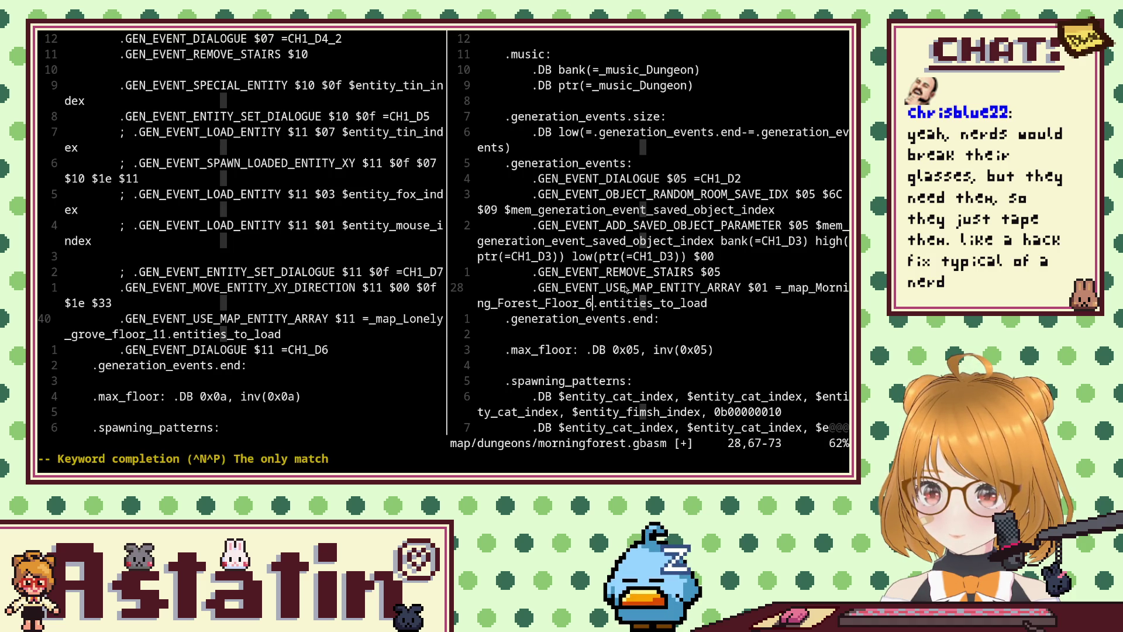
{"action": "key", "text": "Escape"}
{"action": "type", "text": ":w"}
{"action": "key", "text": "Return"}
{"action": "type", "text": ":!mak"}
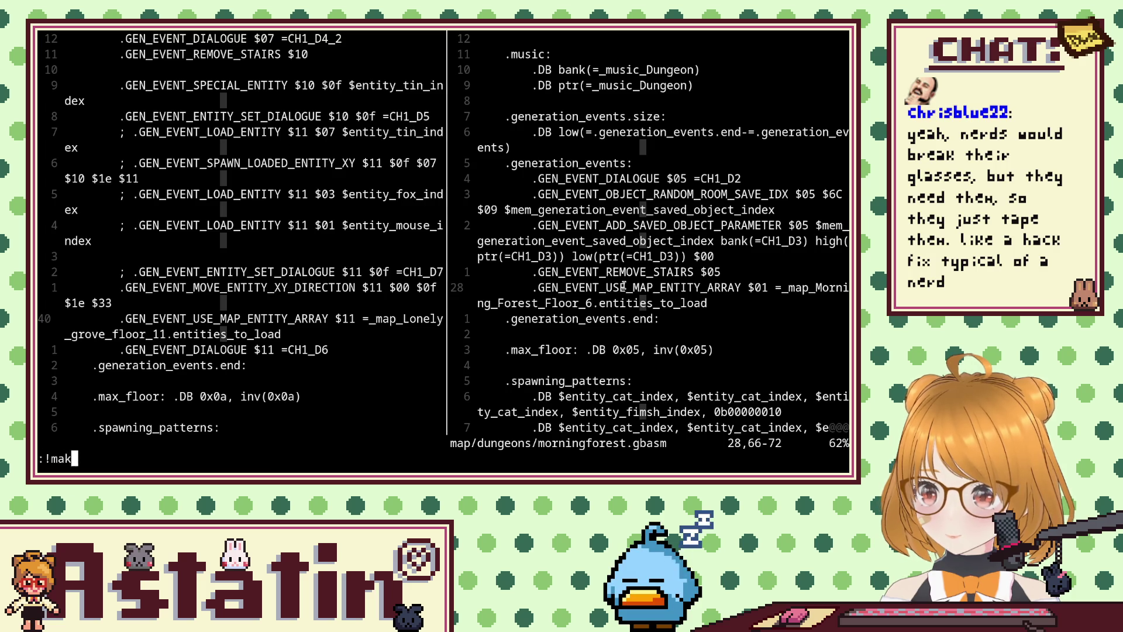
{"action": "type", "text": "e"}
{"action": "key", "text": "Return"}
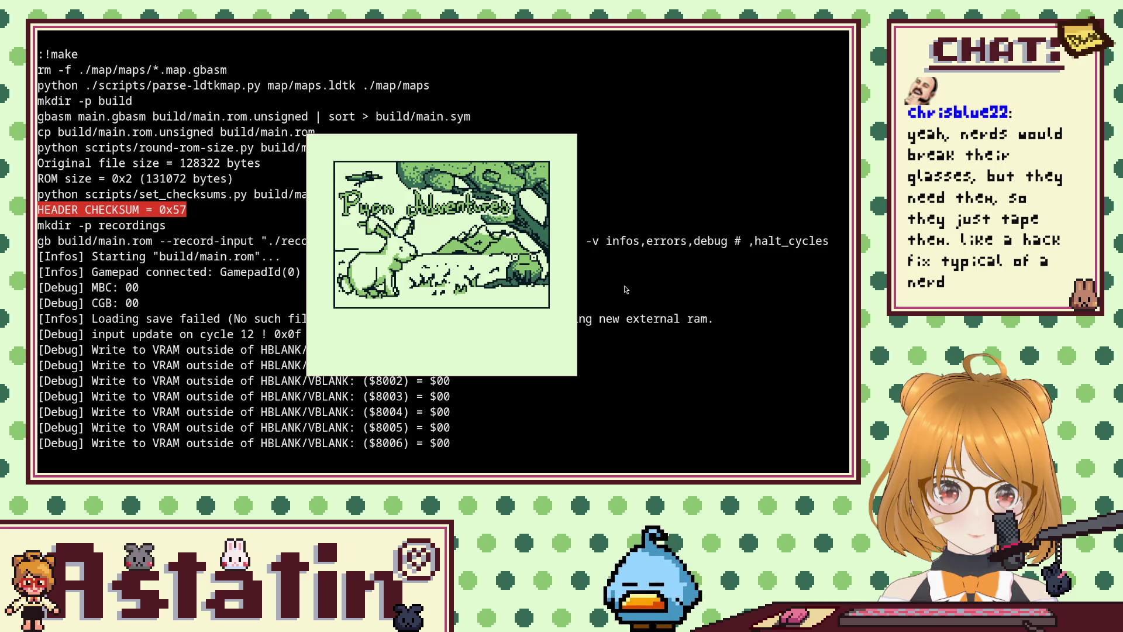
Start the game, skip the camp intro dialogue, and choose Morning Forest.
{"action": "key", "text": "Return"}
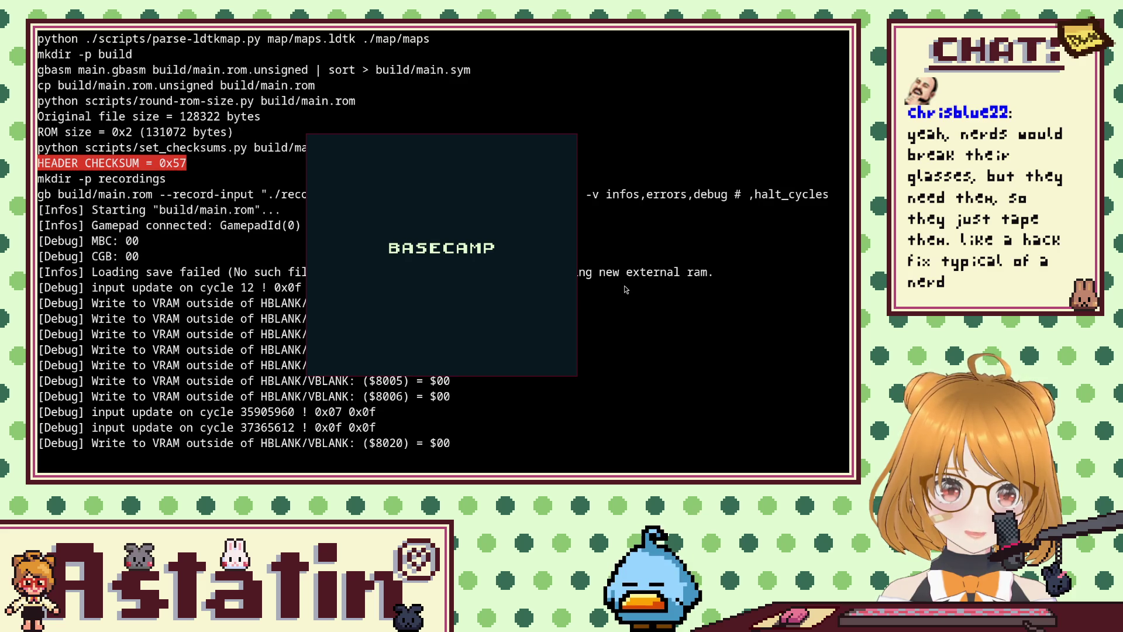
{"action": "key", "text": "x"}
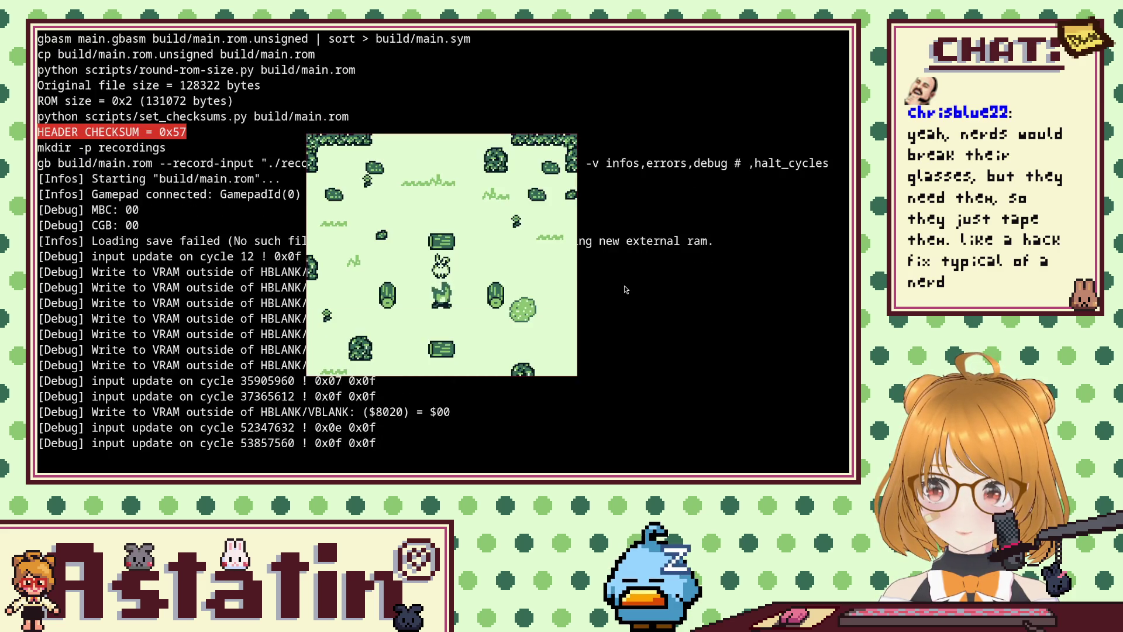
{"action": "key", "text": "x"}
{"action": "key", "text": "x"}
{"action": "key", "text": "x"}
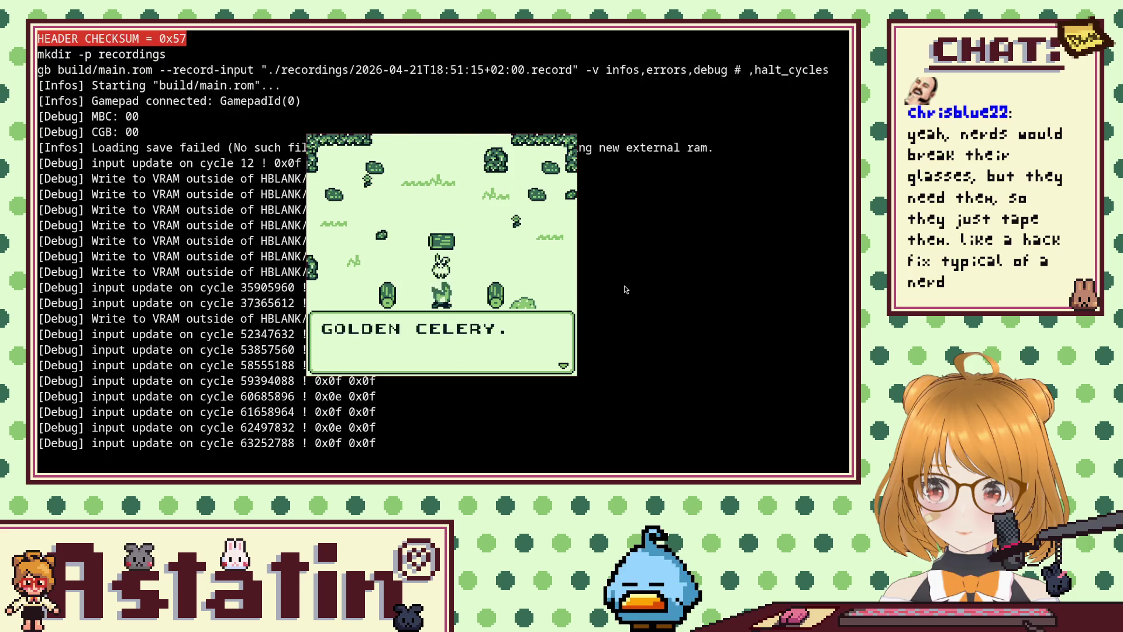
{"action": "key", "text": "x"}
{"action": "key", "text": "x"}
{"action": "key", "text": "x"}
{"action": "key", "text": "x"}
{"action": "key", "text": "x"}
{"action": "key", "text": "x"}
{"action": "key", "text": "x"}
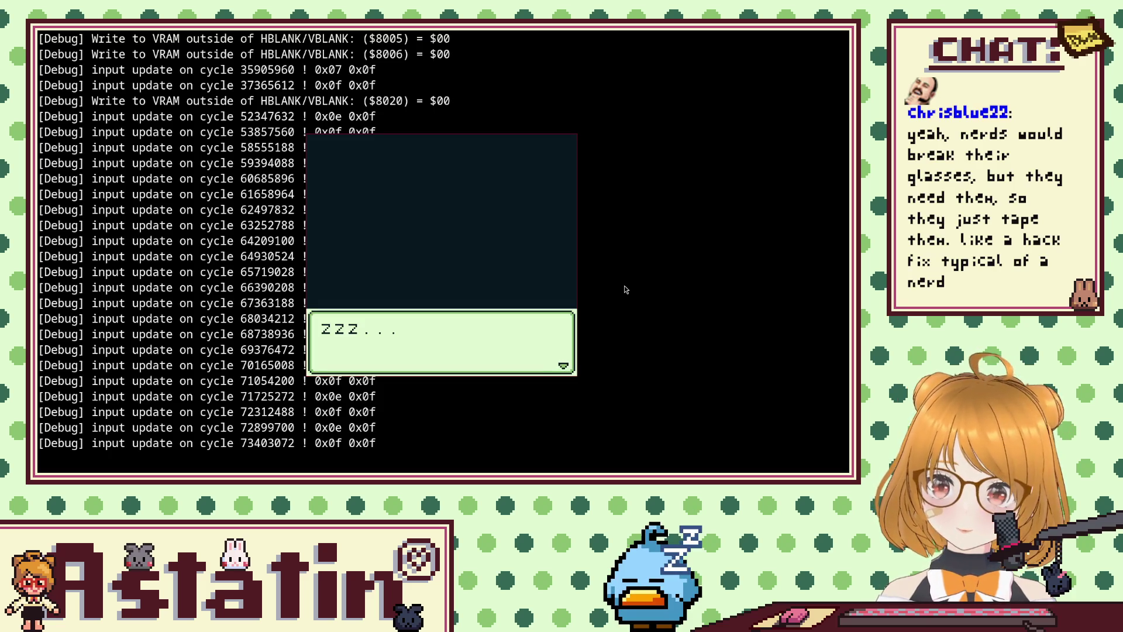
{"action": "key", "text": "x"}
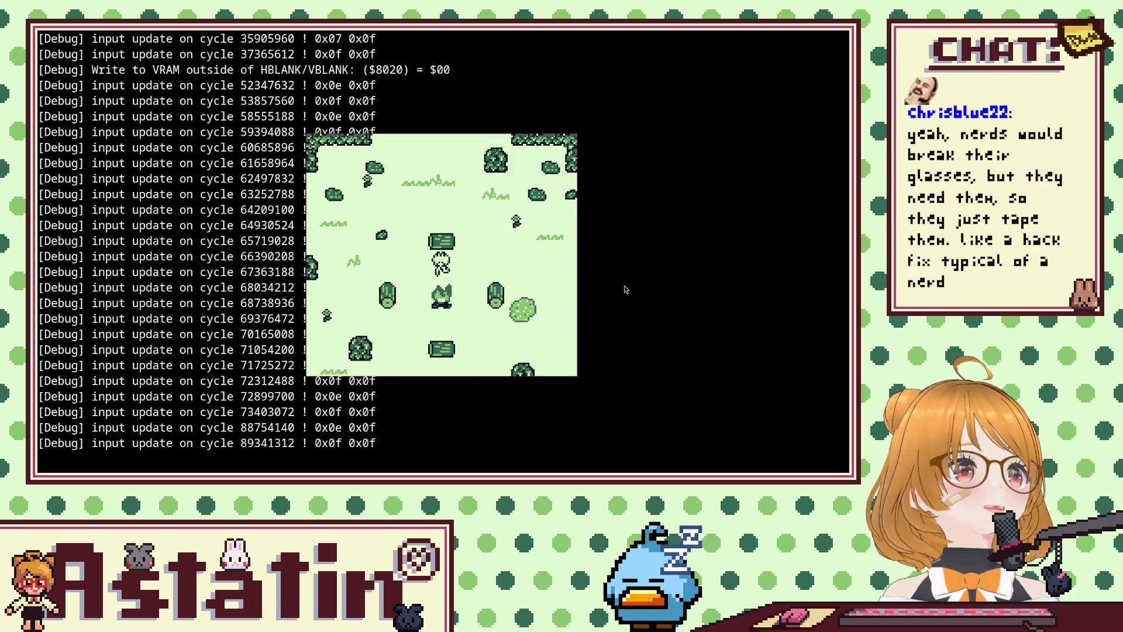
{"action": "key", "text": "Up"}
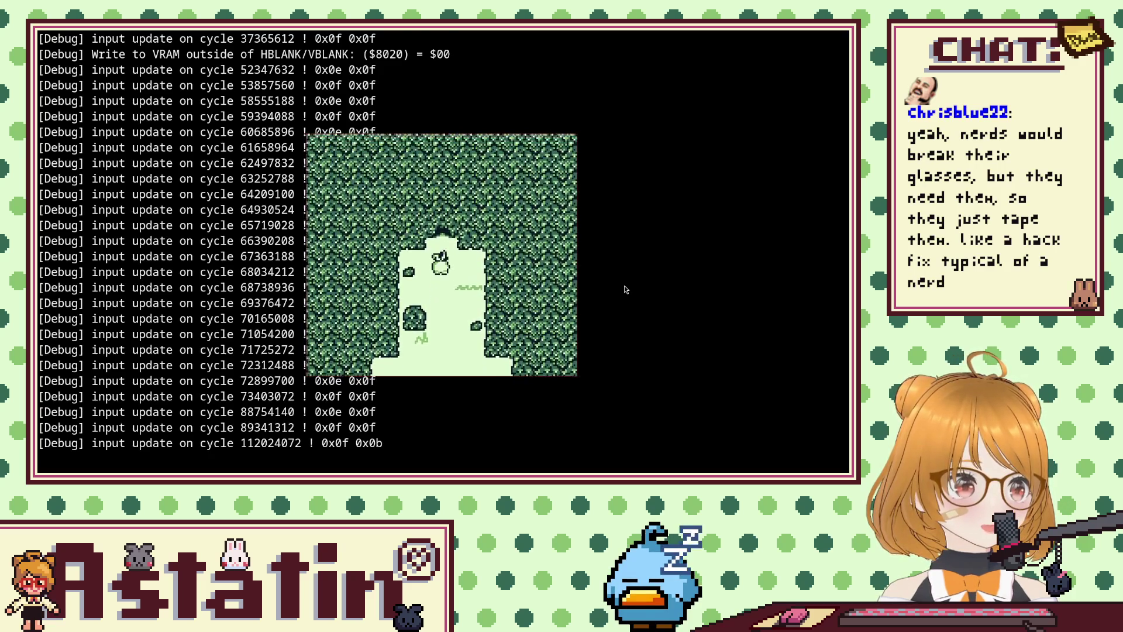
{"action": "key", "text": "z"}
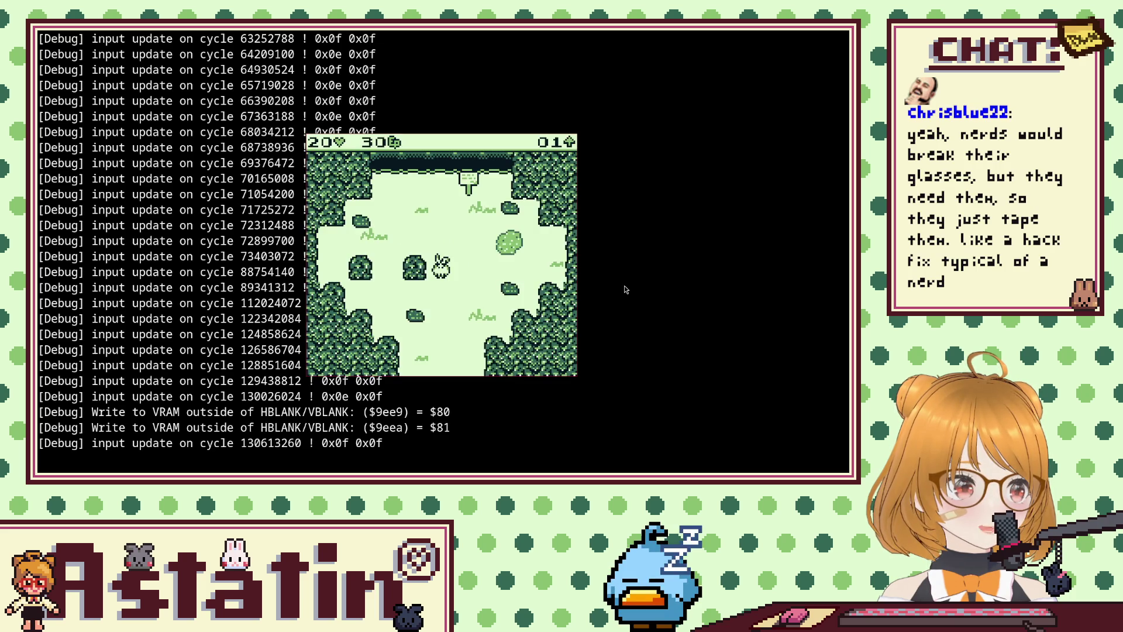
Walk the rabbit up through the forest past the cliff toward the sign.
{"action": "key", "text": "Up"}
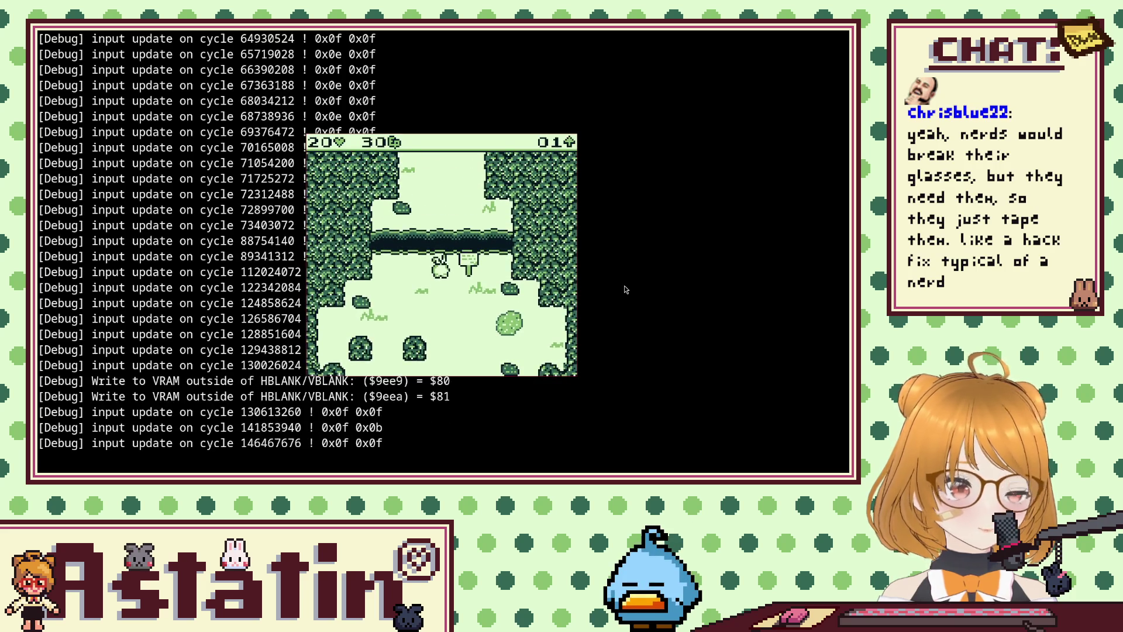
{"action": "key", "text": "Down"}
{"action": "key", "text": "Right"}
{"action": "key", "text": "Up"}
{"action": "key", "text": "Left"}
{"action": "key", "text": "Up"}
{"action": "key", "text": "Right"}
{"action": "key", "text": "Down"}
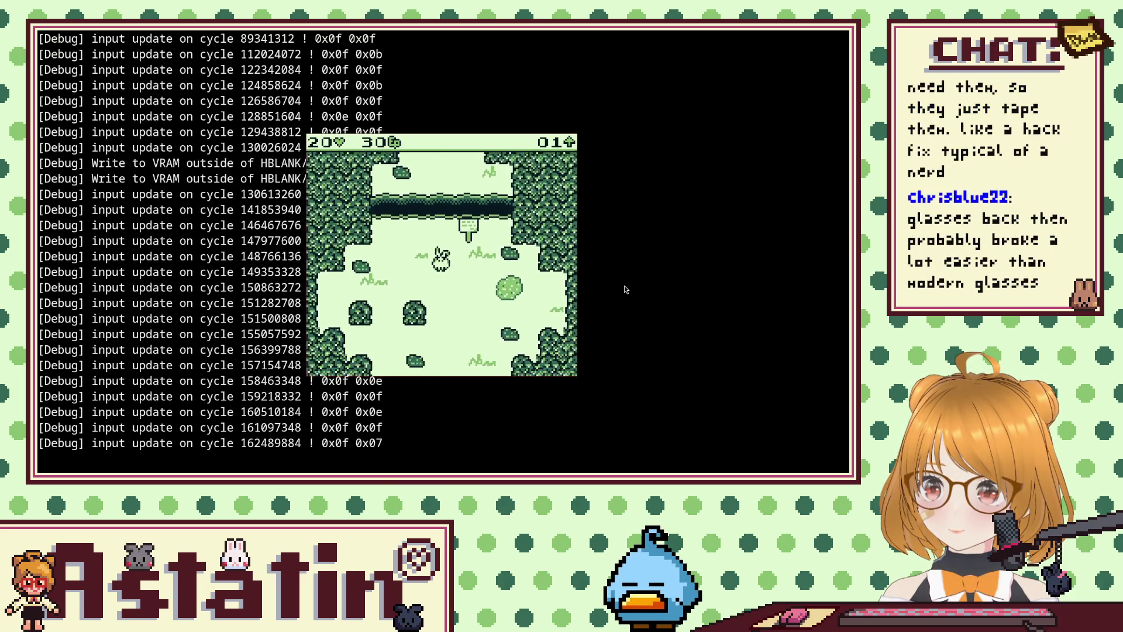
{"action": "key", "text": "Down"}
{"action": "key", "text": "Up"}
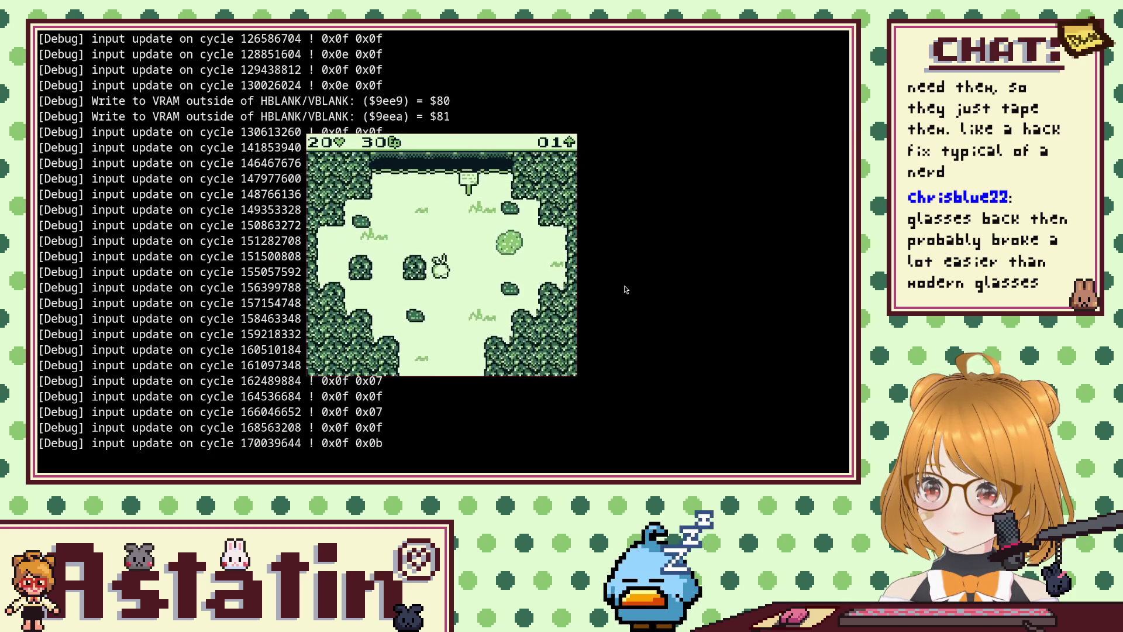
{"action": "key", "text": "Up"}
{"action": "key", "text": "Up"}
{"action": "key", "text": "Left"}
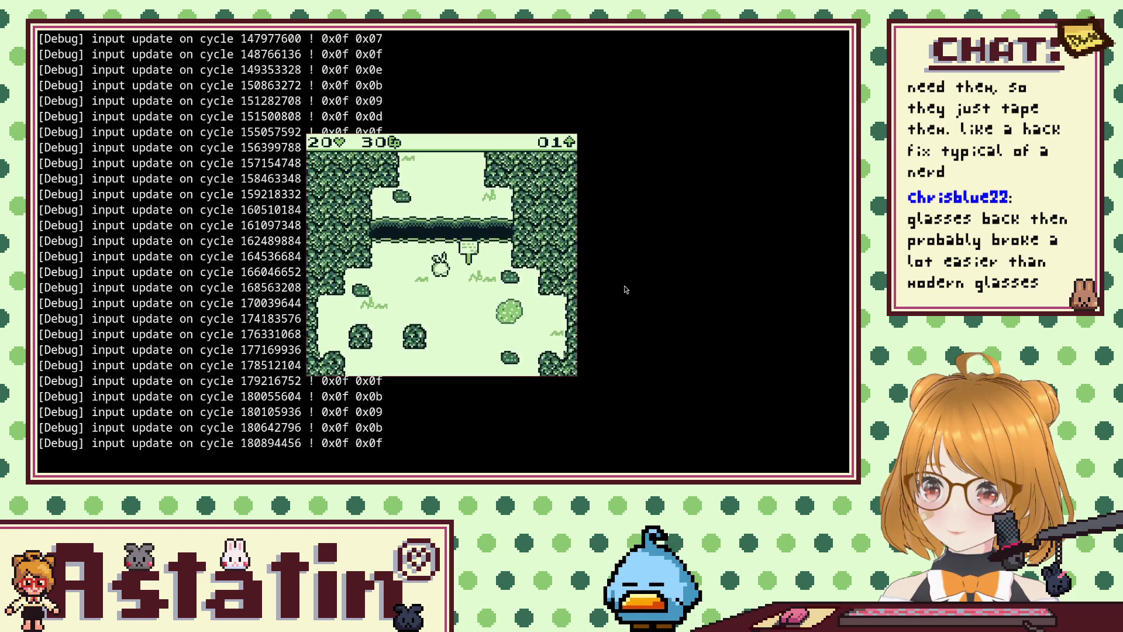
{"action": "key", "text": "Down"}
{"action": "key", "text": "Up"}
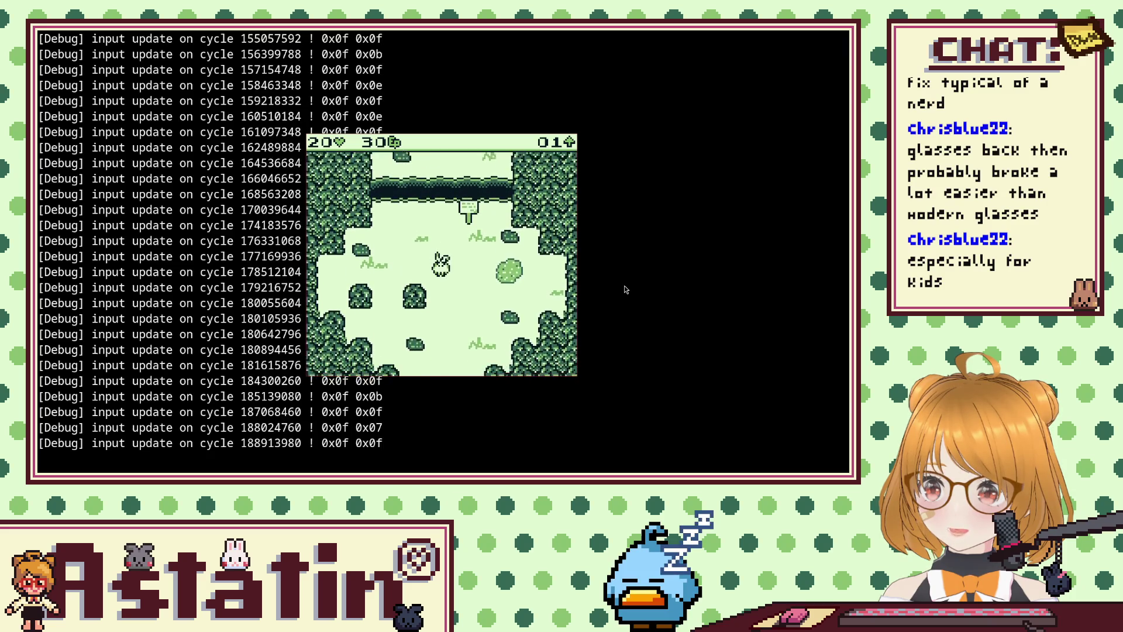
{"action": "key", "text": "Down"}
{"action": "key", "text": "Down"}
{"action": "key", "text": "Right"}
Line the rabbit up facing the sign and read it, crashing the emulator.
{"action": "key", "text": "Left"}
{"action": "key", "text": "Right"}
{"action": "key", "text": "Left"}
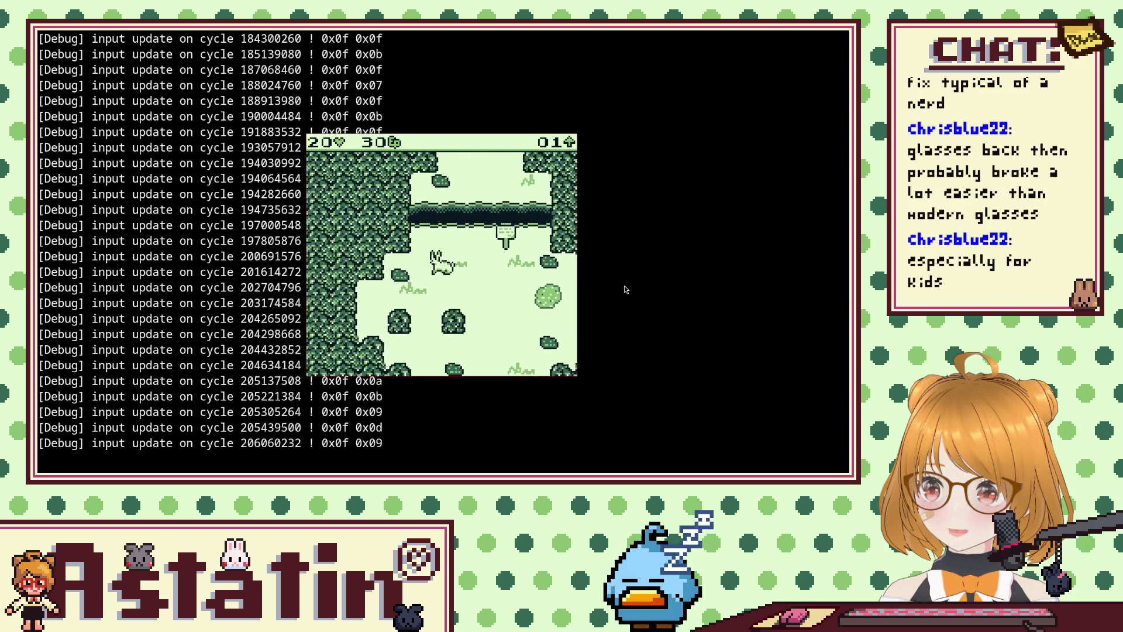
{"action": "key", "text": "Right"}
{"action": "key", "text": "Left"}
{"action": "key", "text": "Left"}
{"action": "key", "text": "Left"}
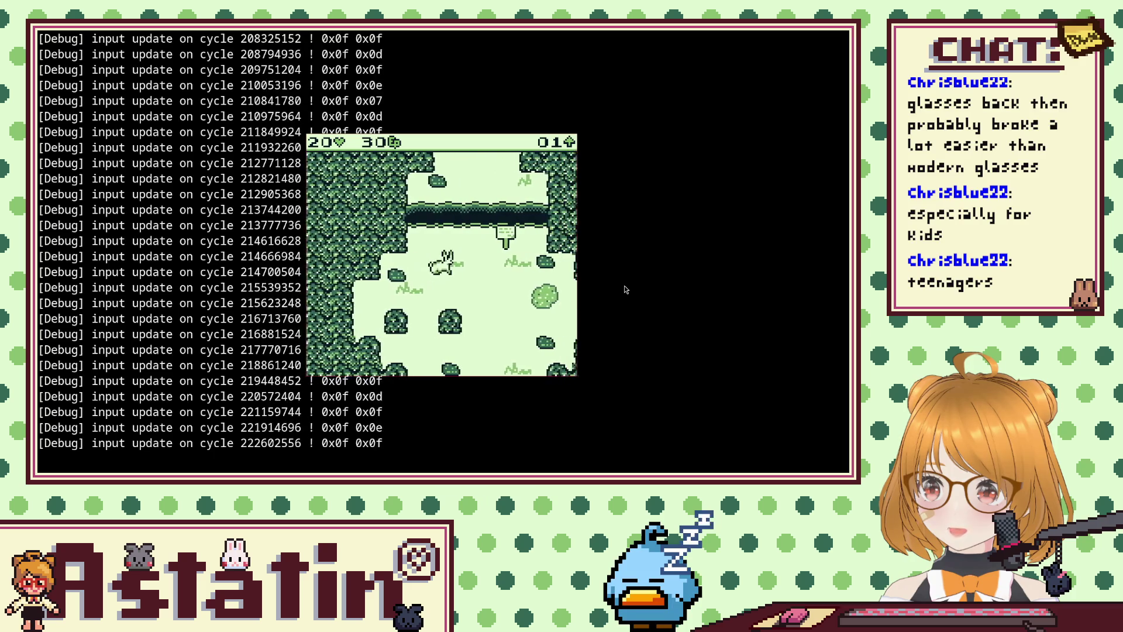
{"action": "key", "text": "Right"}
{"action": "key", "text": "Left"}
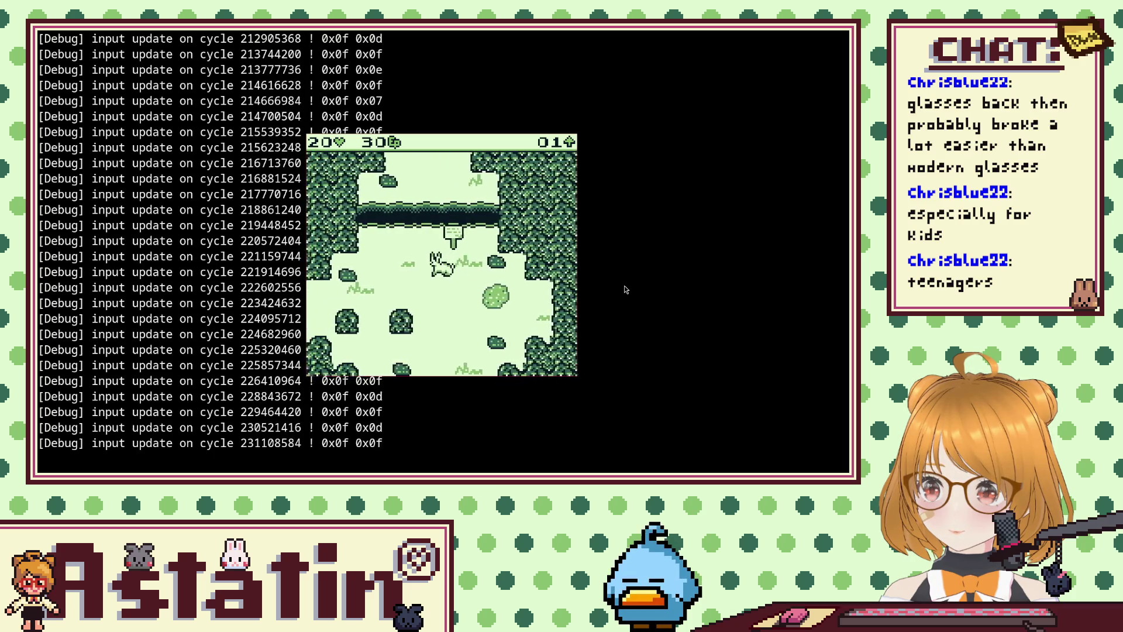
{"action": "key", "text": "Left"}
{"action": "key", "text": "Right"}
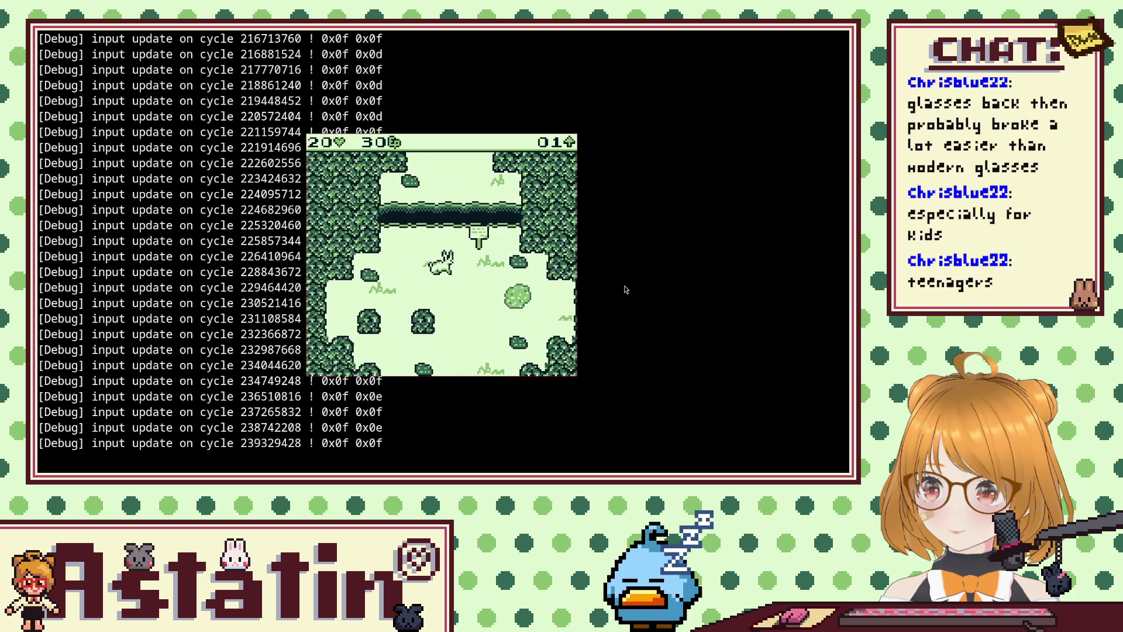
{"action": "key", "text": "Right"}
{"action": "key", "text": "Left"}
{"action": "key", "text": "Left"}
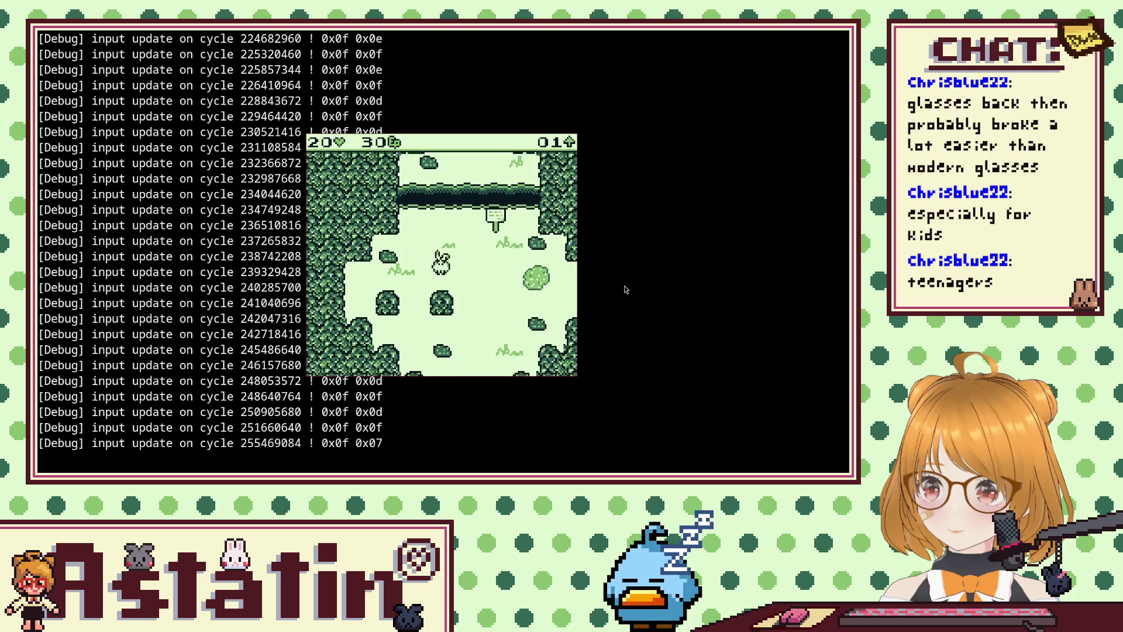
{"action": "key", "text": "Right"}
{"action": "key", "text": "Right"}
{"action": "key", "text": "Up"}
{"action": "key", "text": "z"}
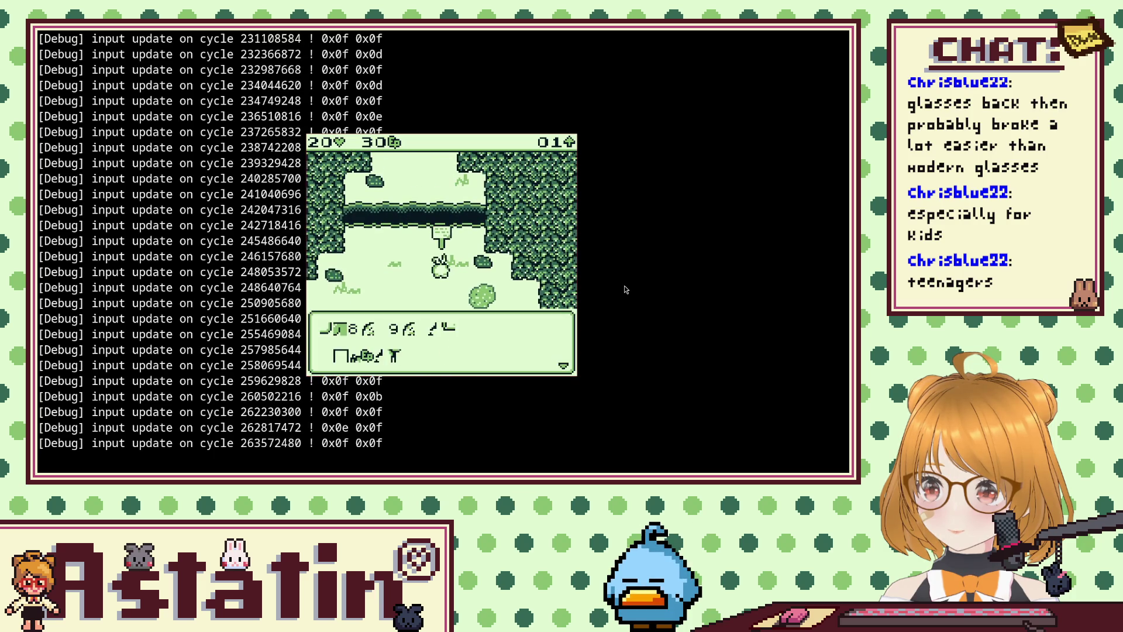
{"action": "key", "text": "z"}
{"action": "key", "text": "Right"}
{"action": "key", "text": "Left"}
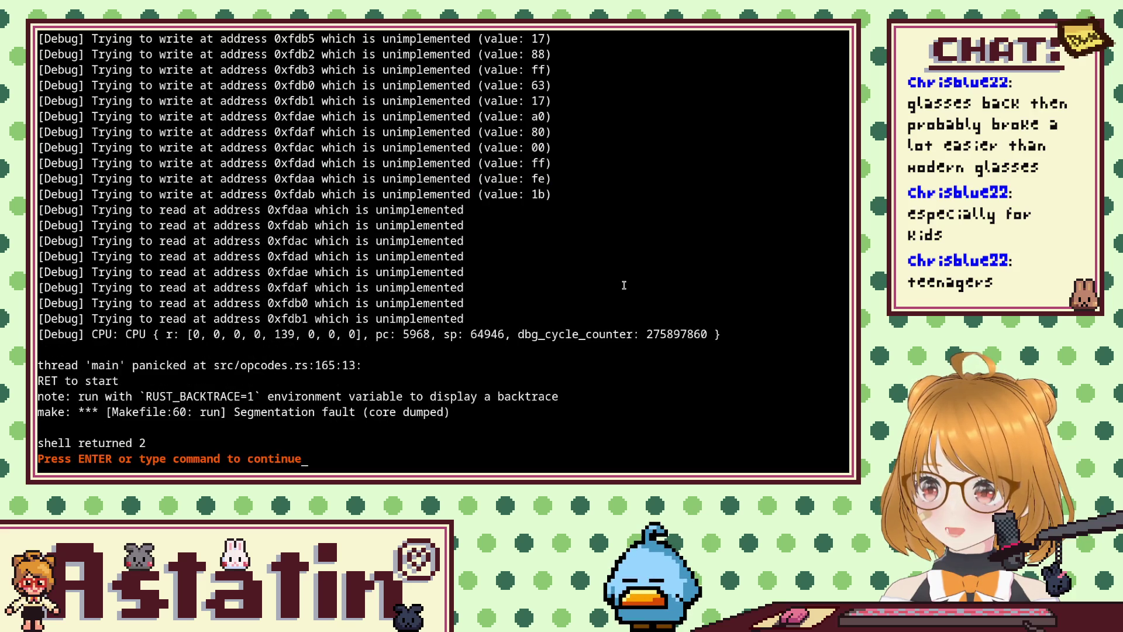
Dismiss the crash output to return to the split generation-events view.
{"action": "key", "text": "Return"}
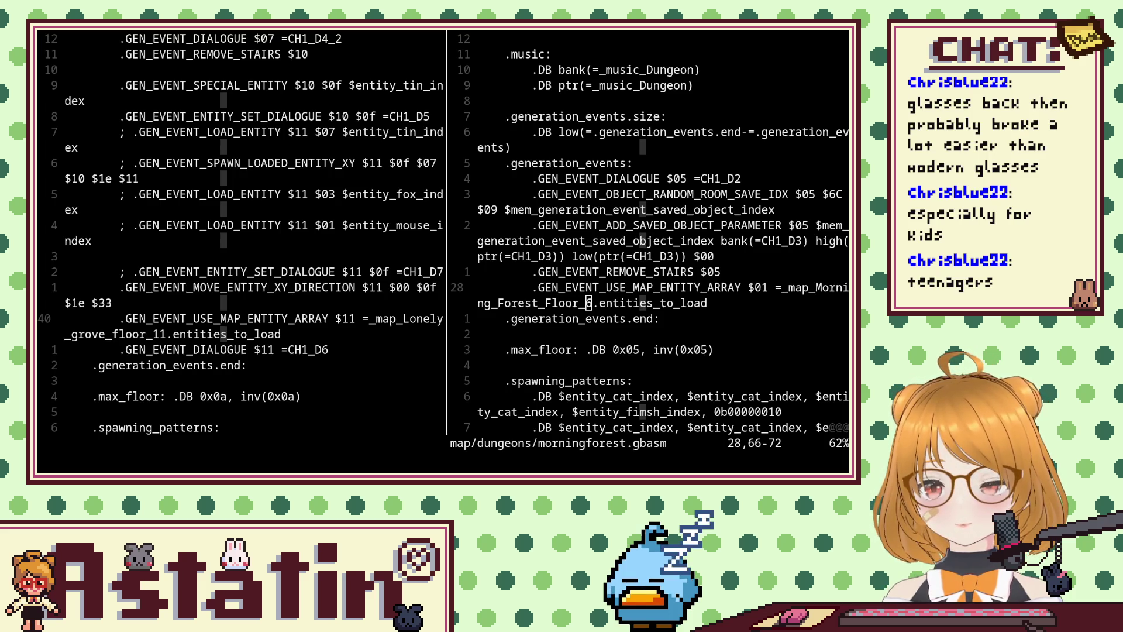
Rebuild and launch the game with :!make, then close the emulator.
{"action": "left_click_drag", "start_coordinate": [585, 194], "coordinate": [583, 178]}
{"action": "key", "text": "Escape"}
{"action": "type", "text": ":"}
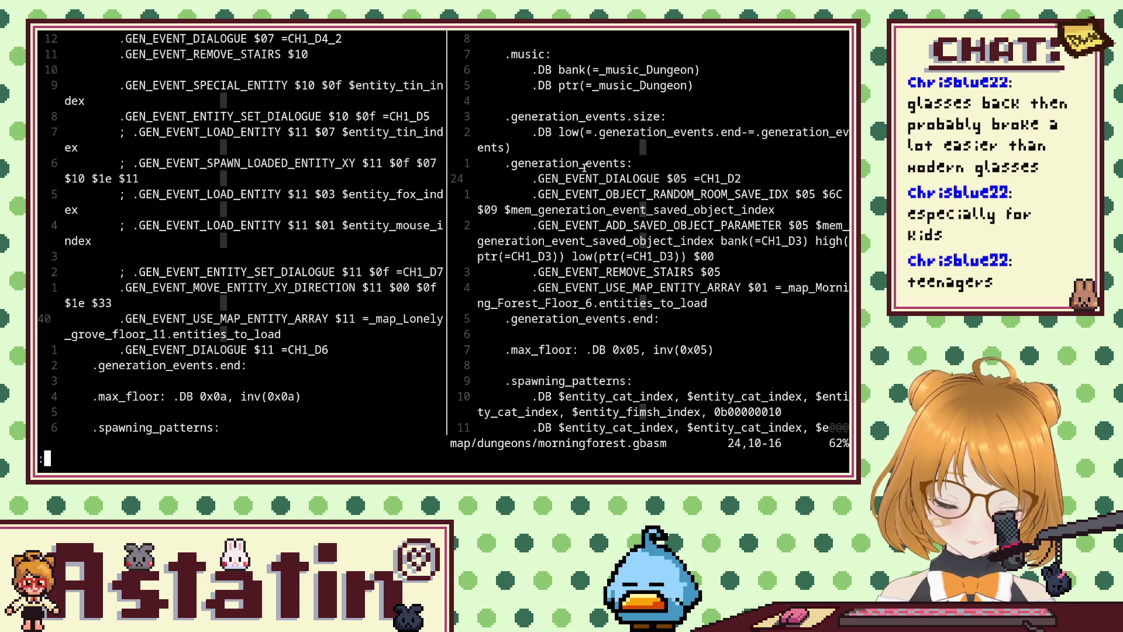
{"action": "type", "text": "!make"}
{"action": "key", "text": "Return"}
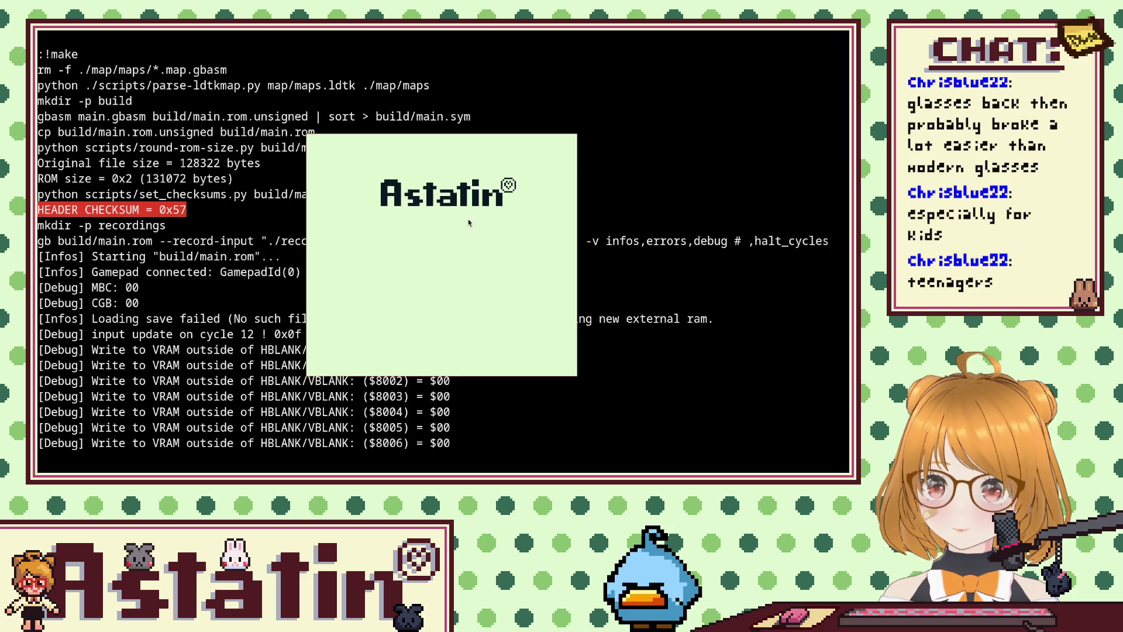
{"action": "key", "text": "Escape"}
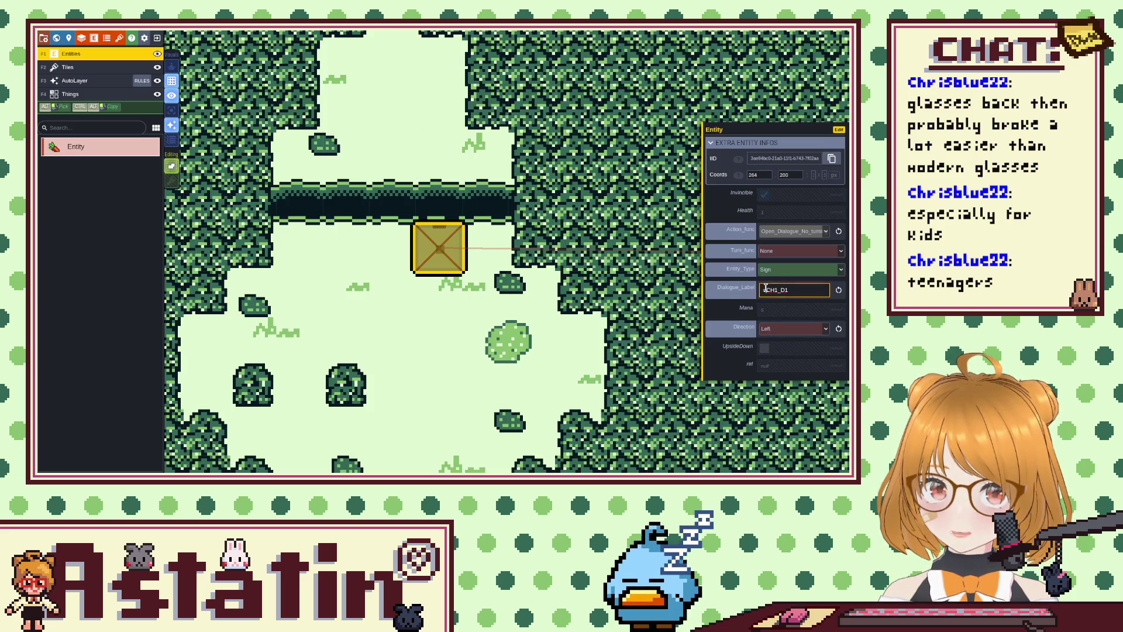
Edit the sign's Dialogue_Label in LDtk, save the level, and rebuild with :!make.
{"action": "key", "text": "Delete"}
{"action": "key", "text": "ctrl+s"}
{"action": "key", "text": "alt+Tab"}
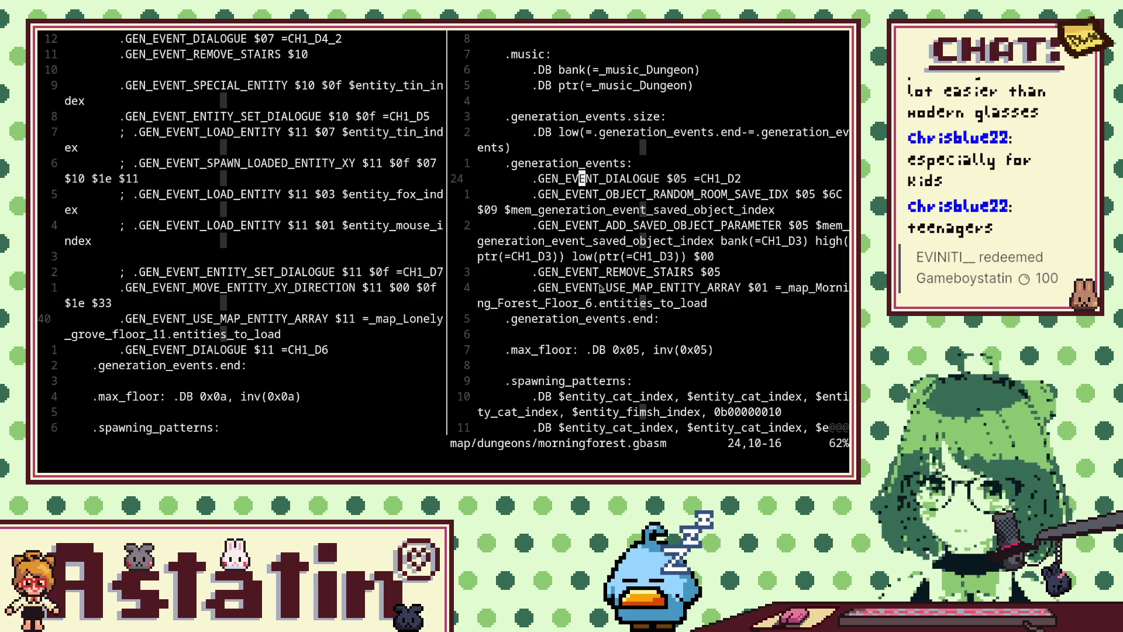
{"action": "type", "text": ":!make"}
{"action": "key", "text": "Return"}
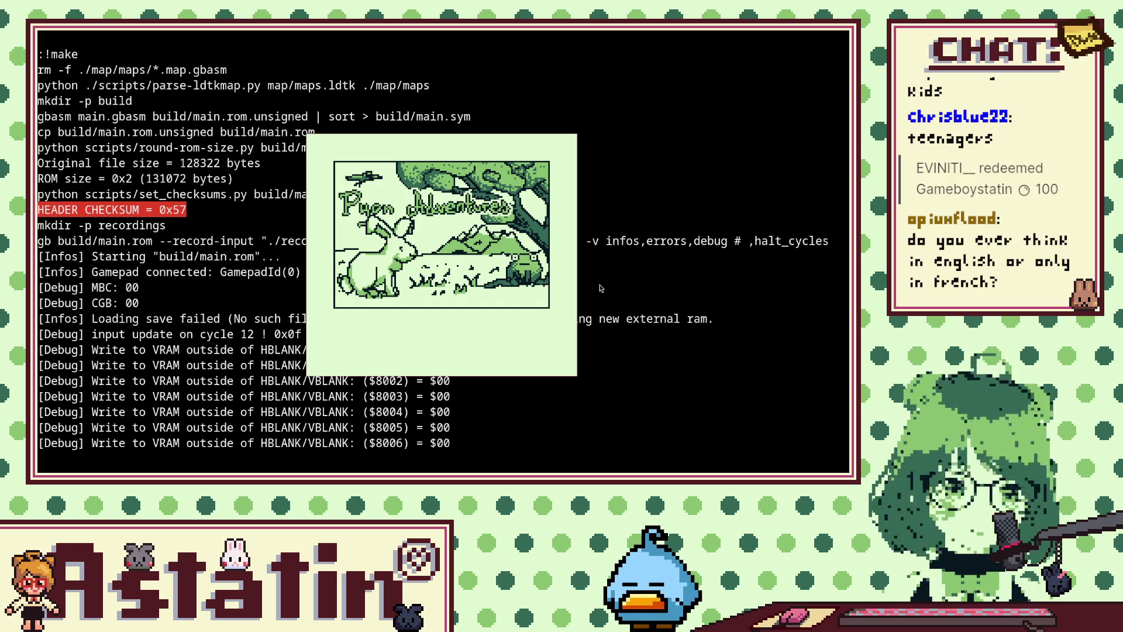
Start the game, advance through the camp intro, and enter MORNING FOREST.
{"action": "key", "text": "Return"}
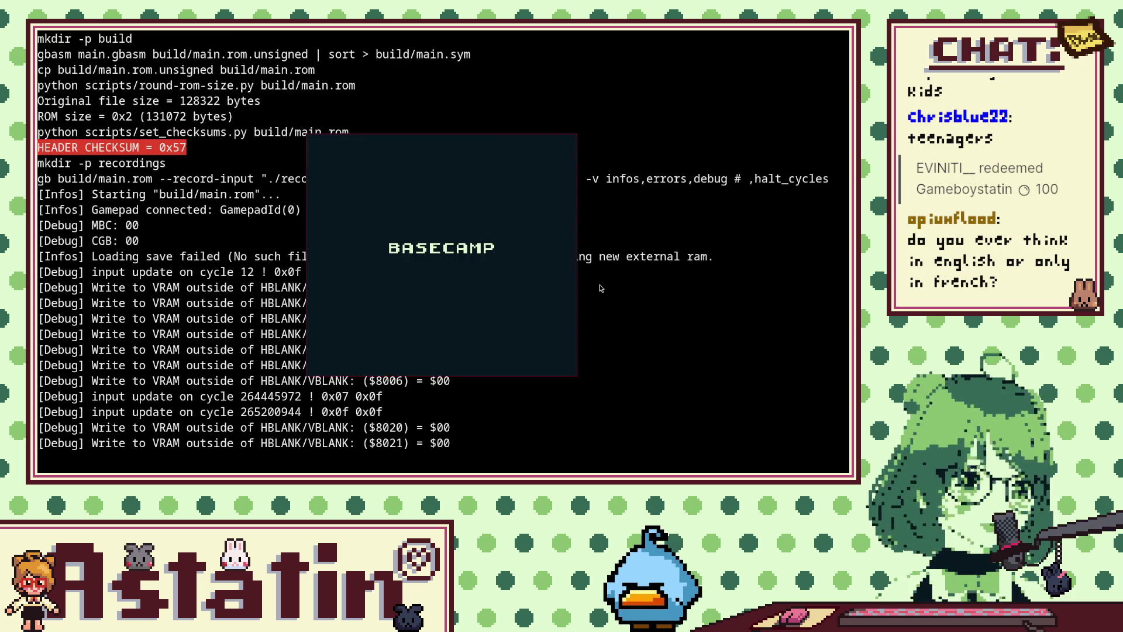
{"action": "key", "text": "x"}
{"action": "key", "text": "x"}
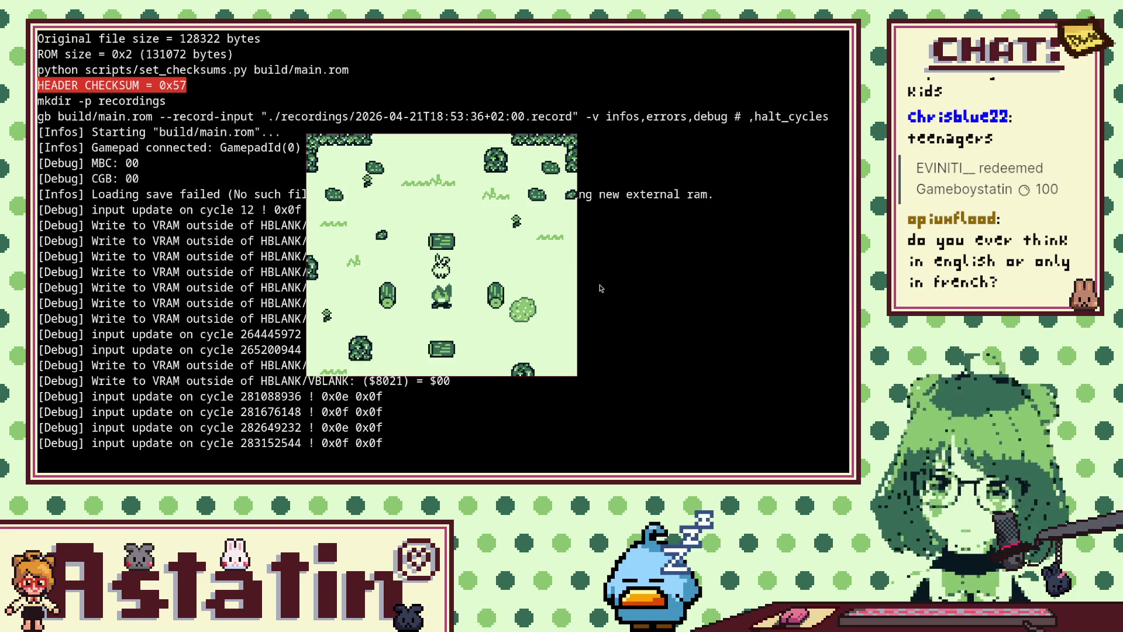
{"action": "key", "text": "x"}
{"action": "key", "text": "x"}
{"action": "key", "text": "x"}
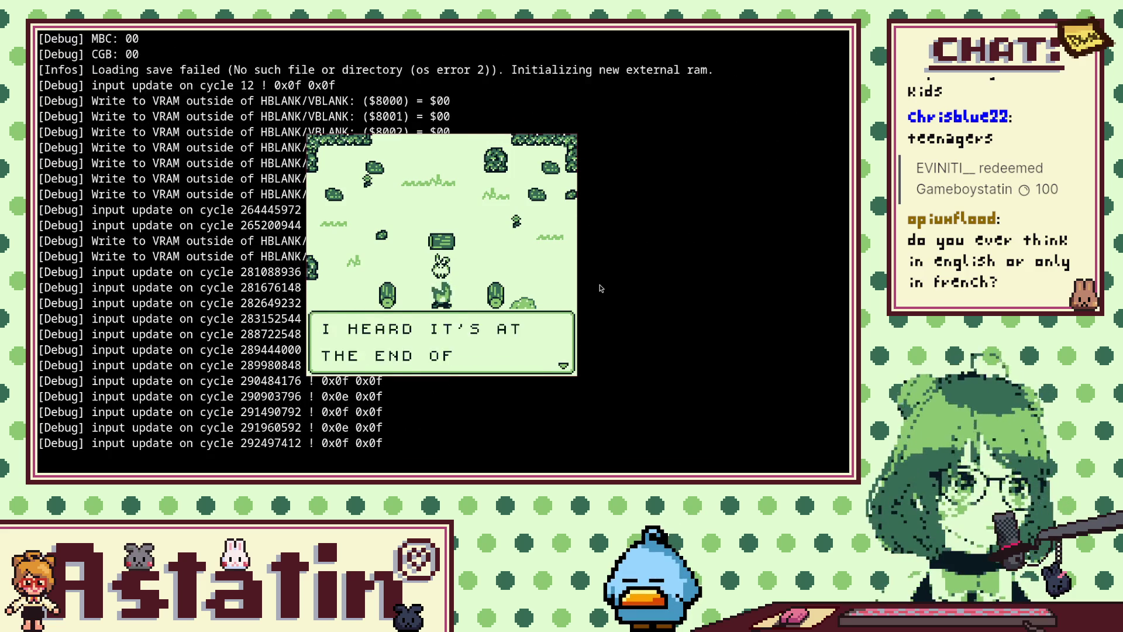
{"action": "key", "text": "x"}
{"action": "key", "text": "x"}
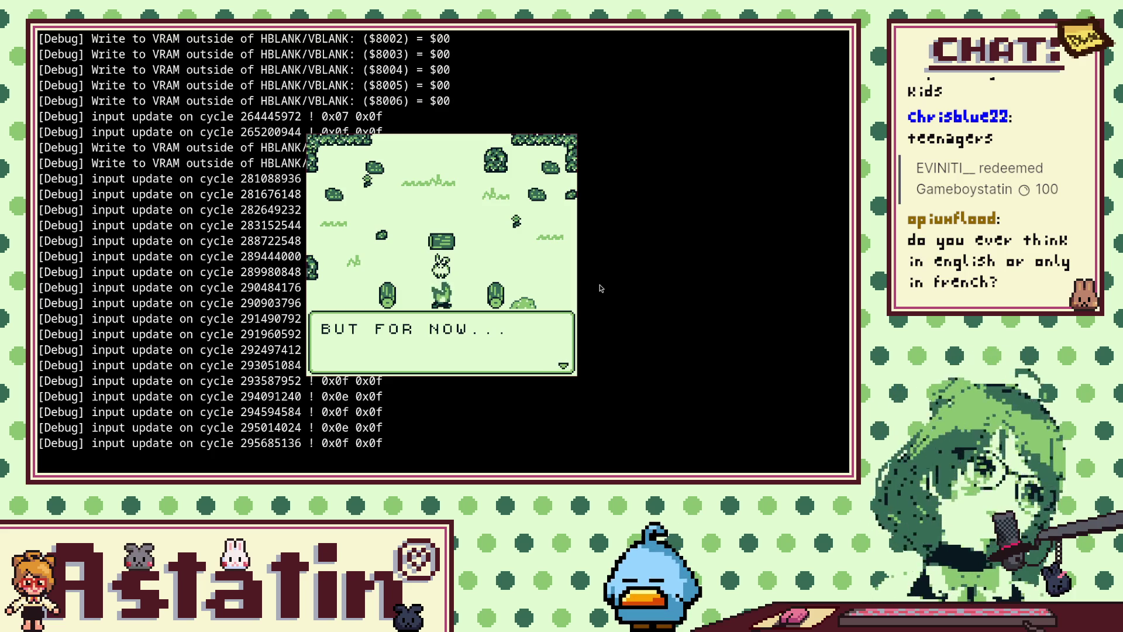
{"action": "key", "text": "x"}
{"action": "key", "text": "x"}
{"action": "key", "text": "x"}
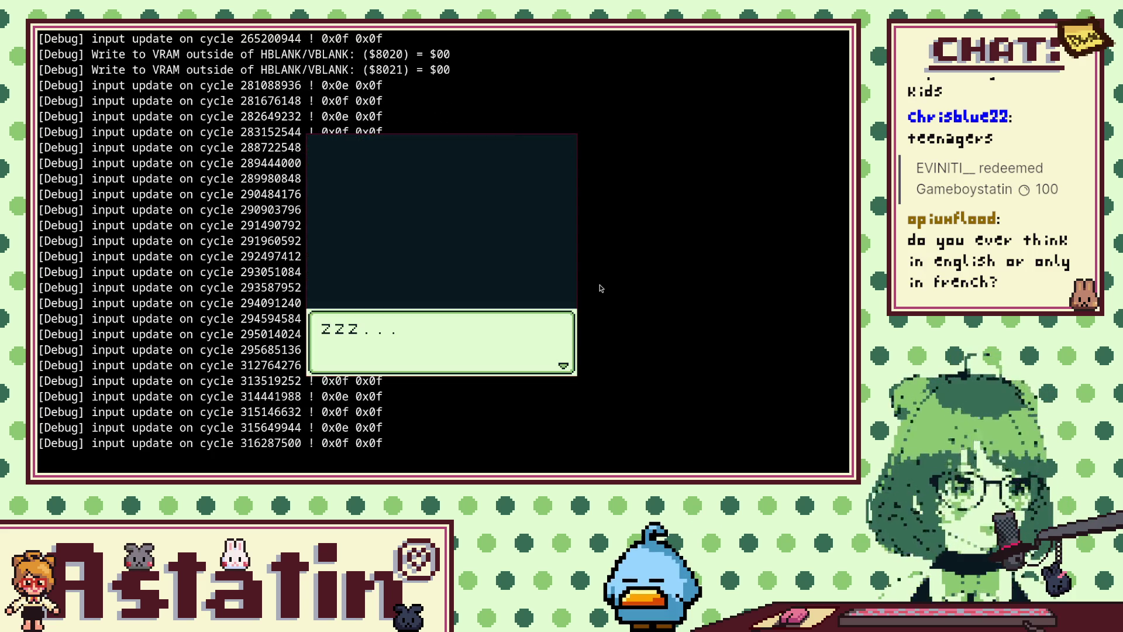
{"action": "key", "text": "x"}
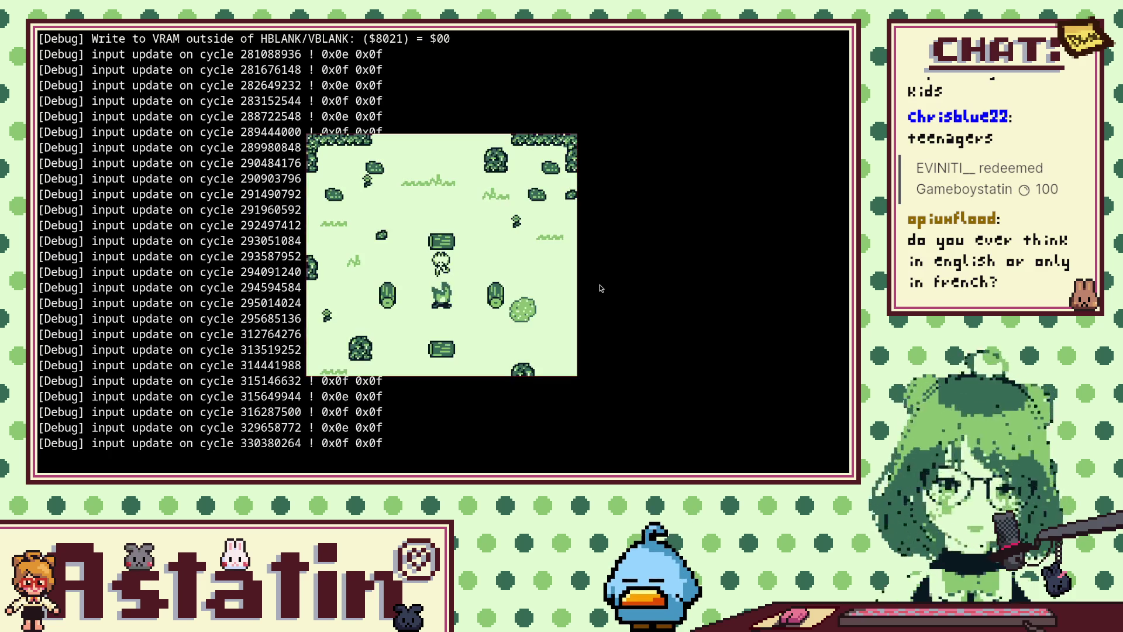
{"action": "key", "text": "Up"}
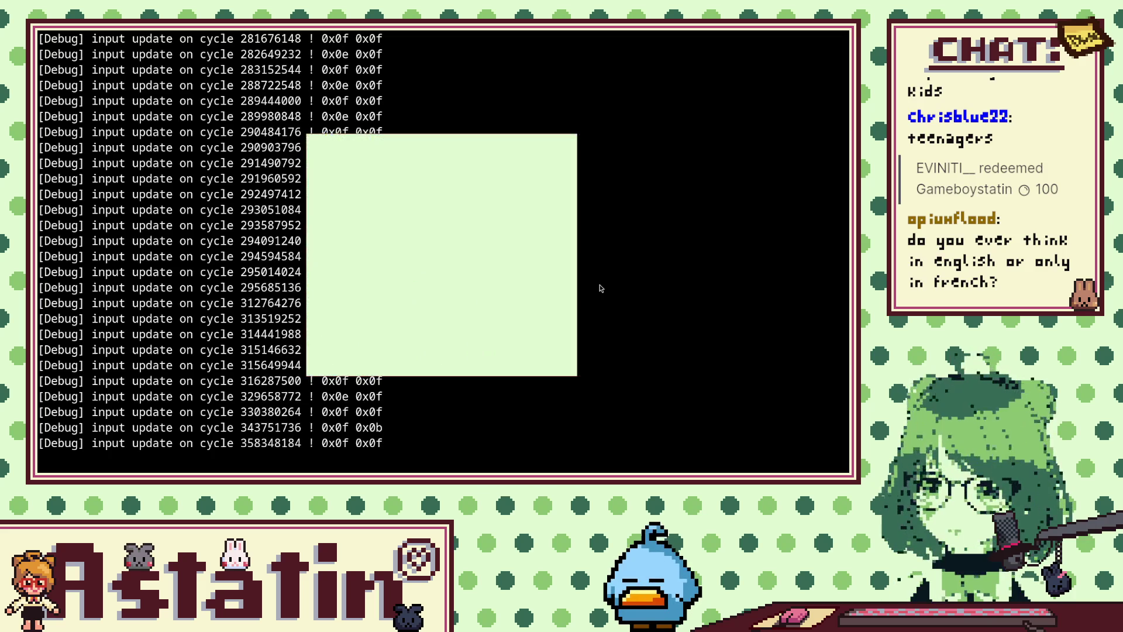
{"action": "key", "text": "z"}
{"action": "key", "text": "z"}
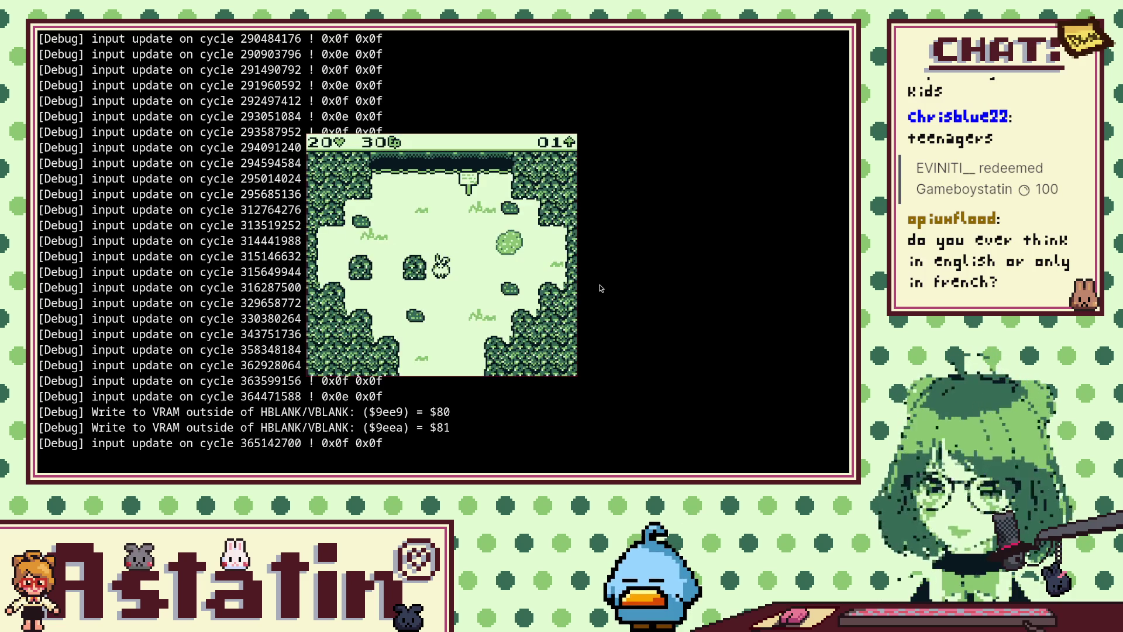
Walk the bunny up to the signpost, test movement, and read the sign's dialogue.
{"action": "key", "text": "Up"}
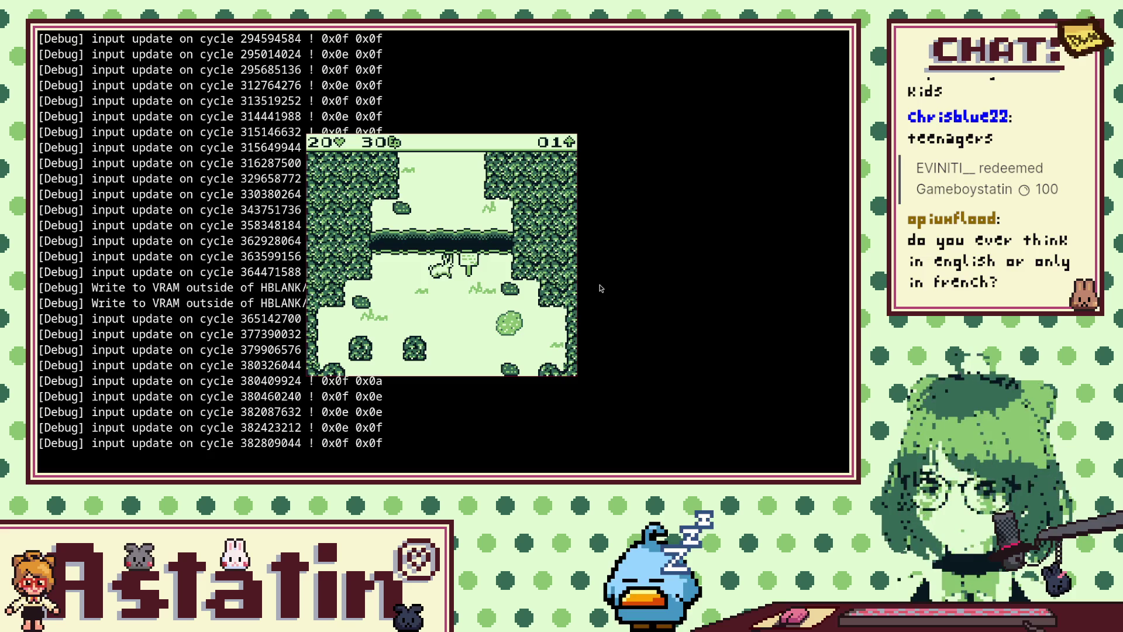
{"action": "key", "text": "Right"}
{"action": "key", "text": "Up"}
{"action": "key", "text": "Left"}
{"action": "key", "text": "Down"}
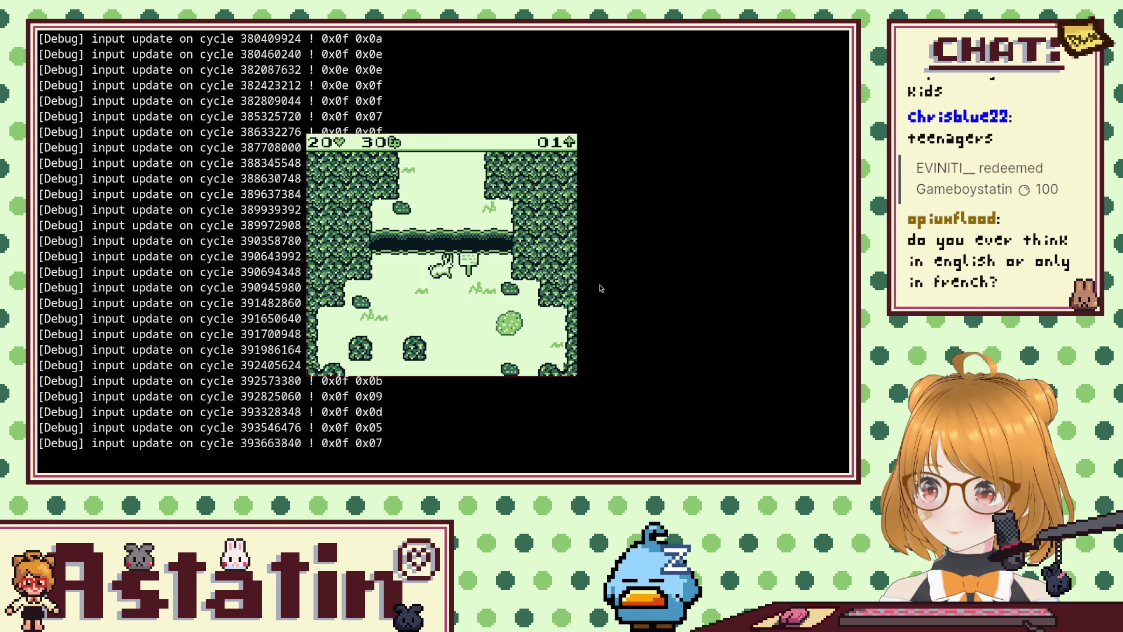
{"action": "key", "text": "z"}
{"action": "key", "text": "x"}
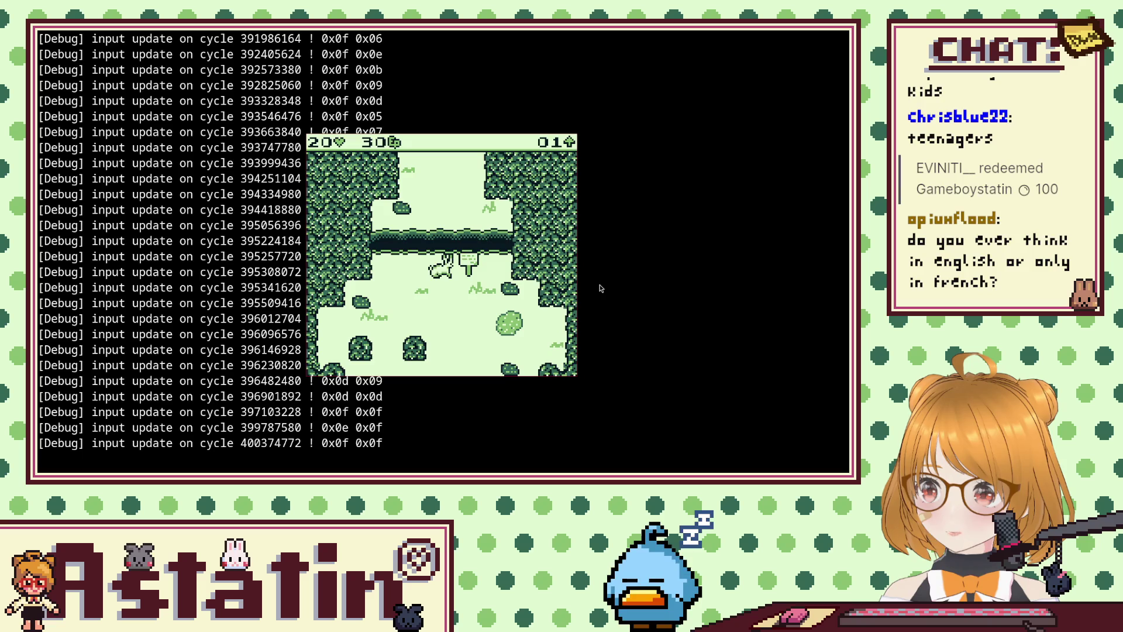
{"action": "key", "text": "z"}
{"action": "key", "text": "z"}
{"action": "key", "text": "z"}
{"action": "key", "text": "z"}
{"action": "key", "text": "z"}
{"action": "key", "text": "z"}
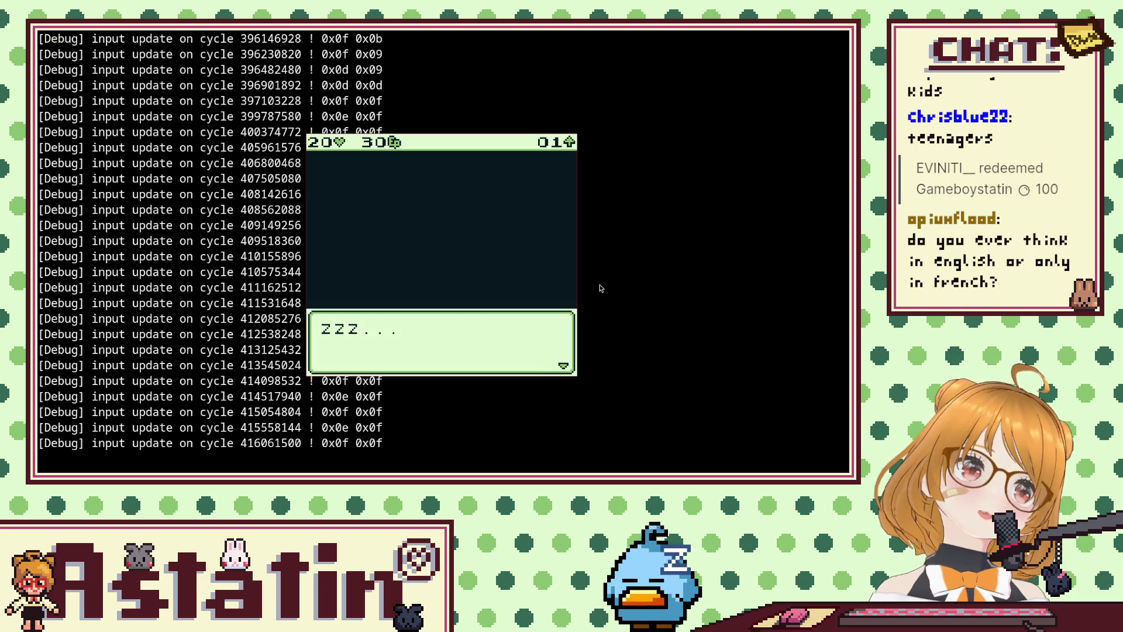
{"action": "key", "text": "z"}
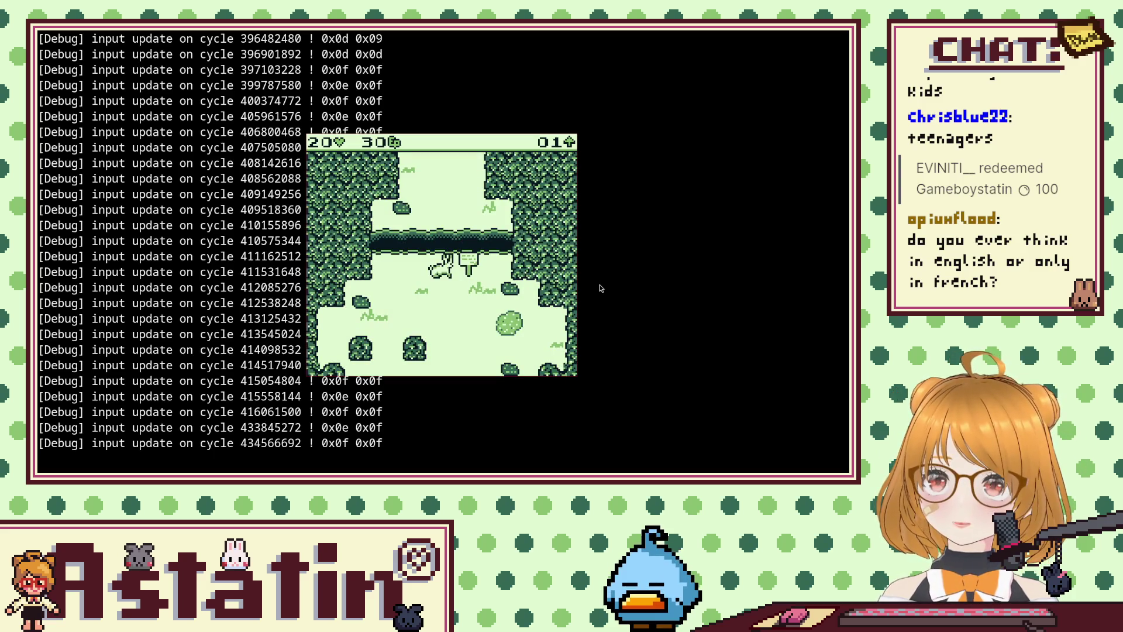
Walk the bunny across the clearing, hop the ledge down and back, then return to Aseprite.
{"action": "key", "text": "Down"}
{"action": "key", "text": "Right"}
{"action": "key", "text": "Up"}
{"action": "key", "text": "Up"}
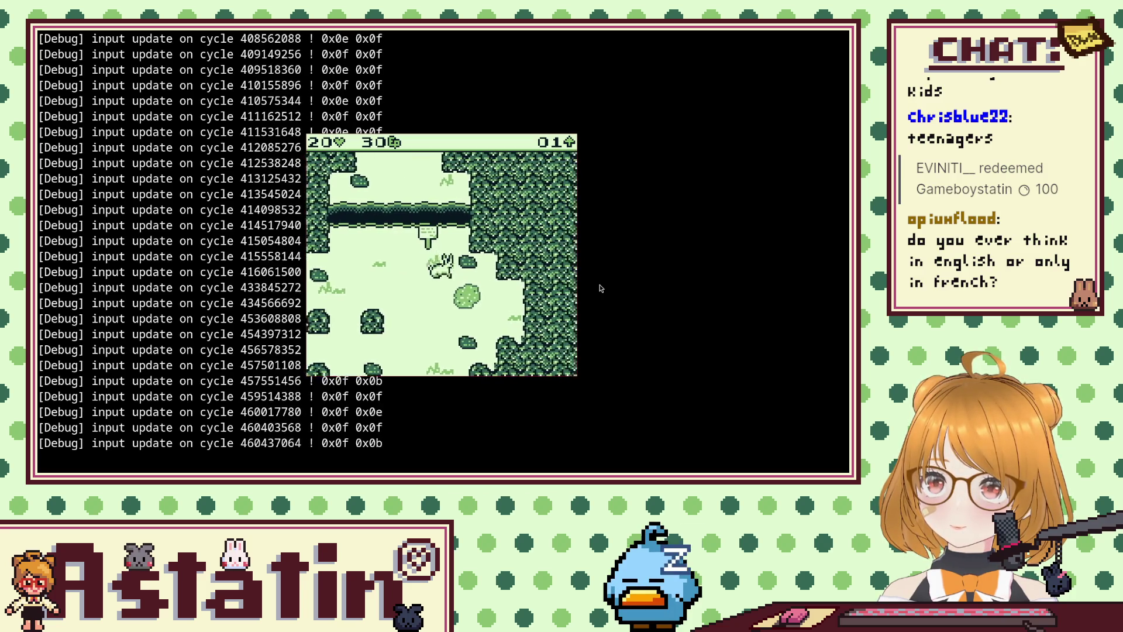
{"action": "key", "text": "Right"}
{"action": "key", "text": "Left"}
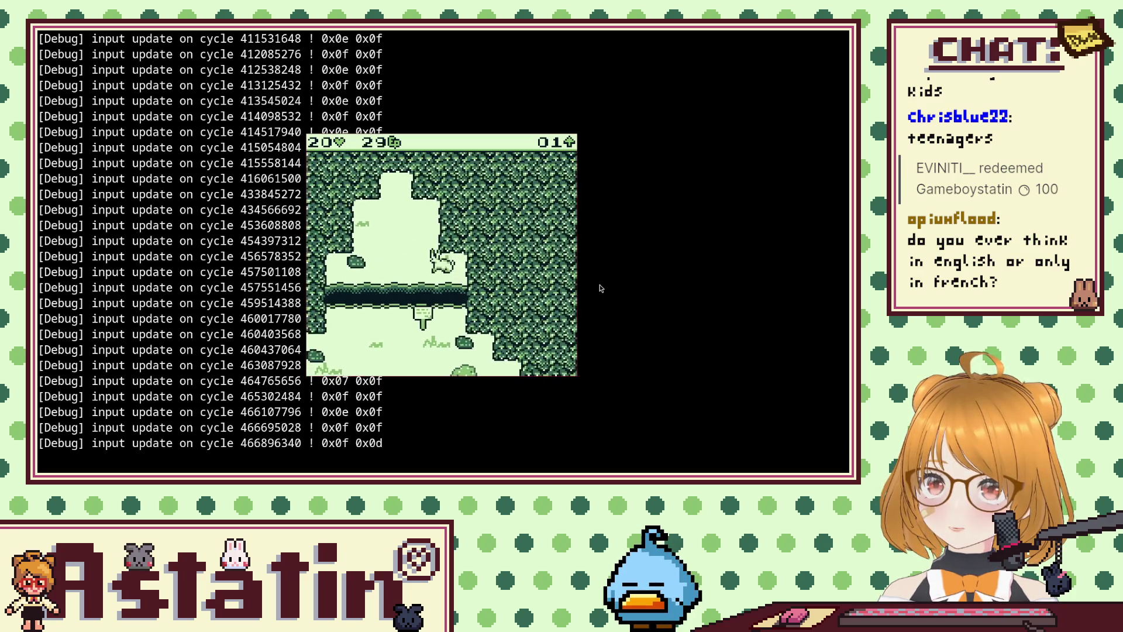
{"action": "key", "text": "Up"}
{"action": "key", "text": "Down"}
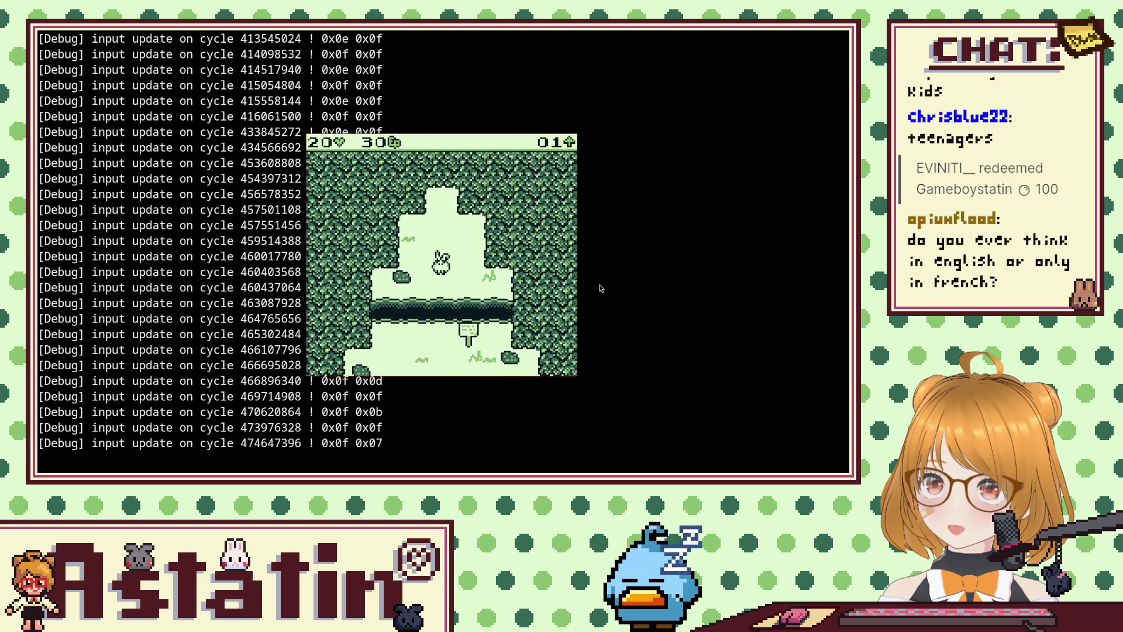
{"action": "key", "text": "Down"}
{"action": "key", "text": "z"}
{"action": "key", "text": "Up"}
{"action": "key", "text": "z"}
{"action": "key", "text": "Down"}
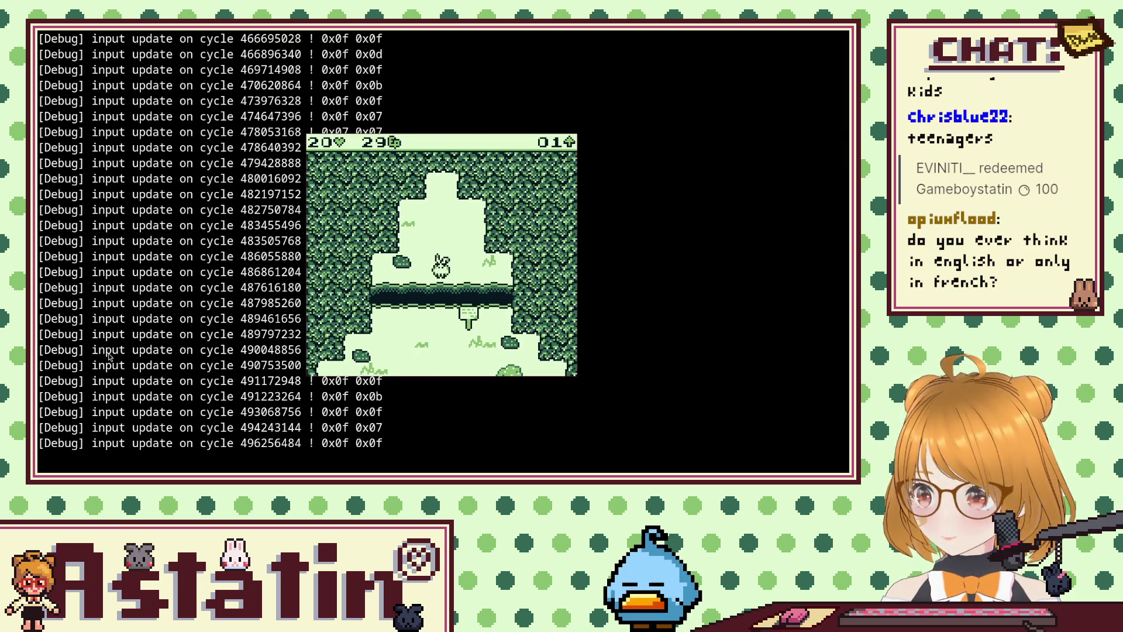
{"action": "key", "text": "alt+Tab"}
{"action": "key", "text": "alt+Tab"}
{"action": "key", "text": "alt+Tab"}
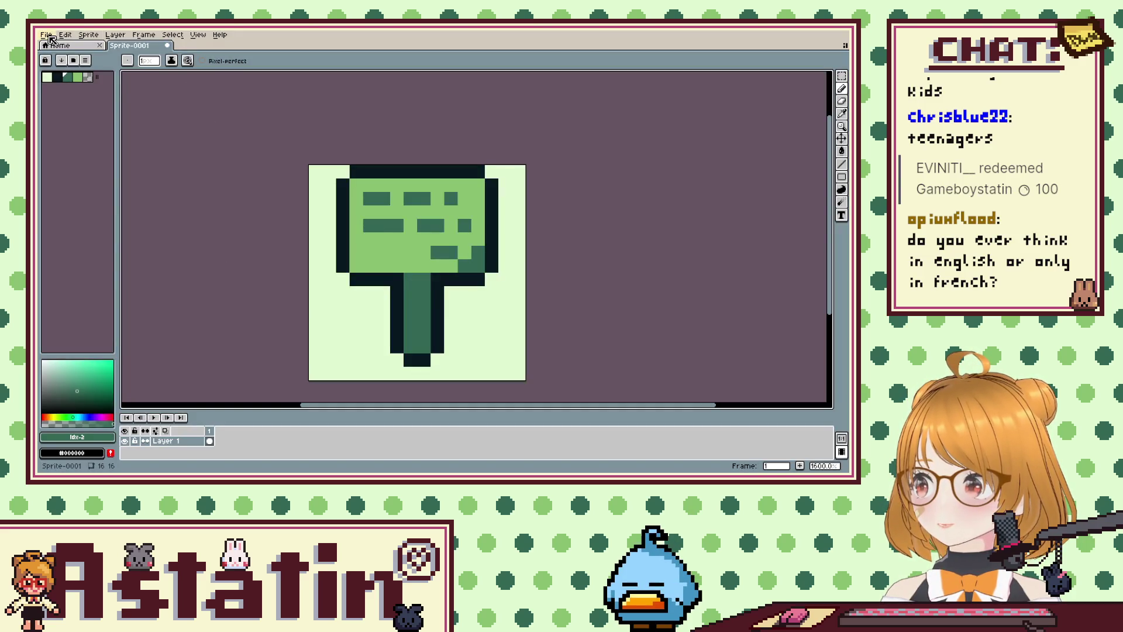
Clear the signpost sprite and fill the empty canvas with the palest green.
{"action": "key", "text": "m"}
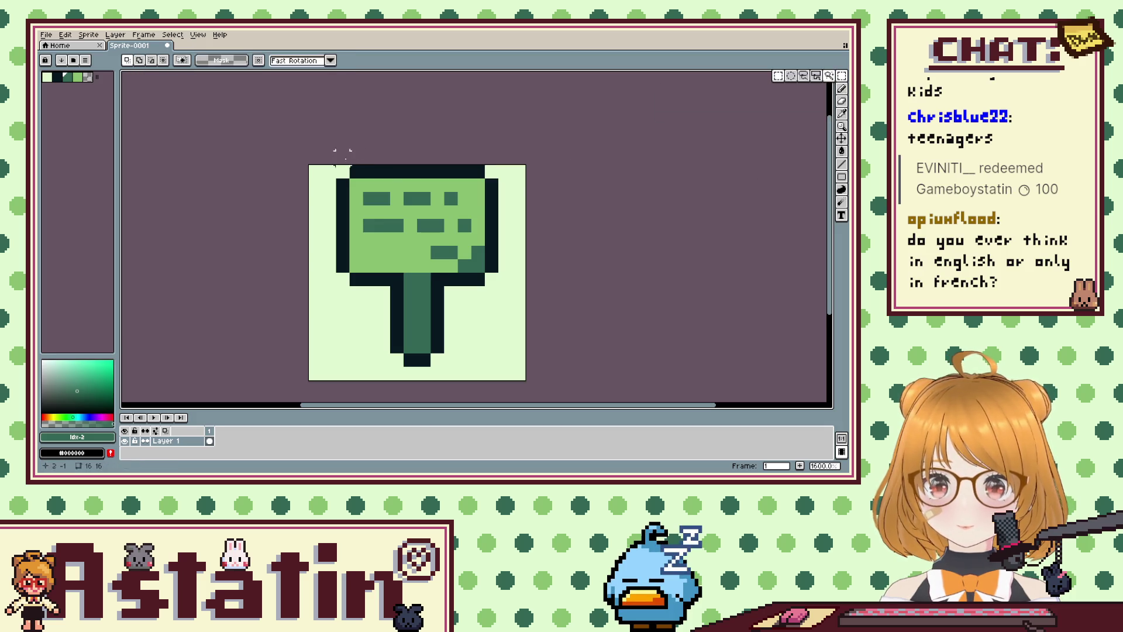
{"action": "left_click_drag", "start_coordinate": [356, 158], "coordinate": [584, 371]}
{"action": "key", "text": "Delete"}
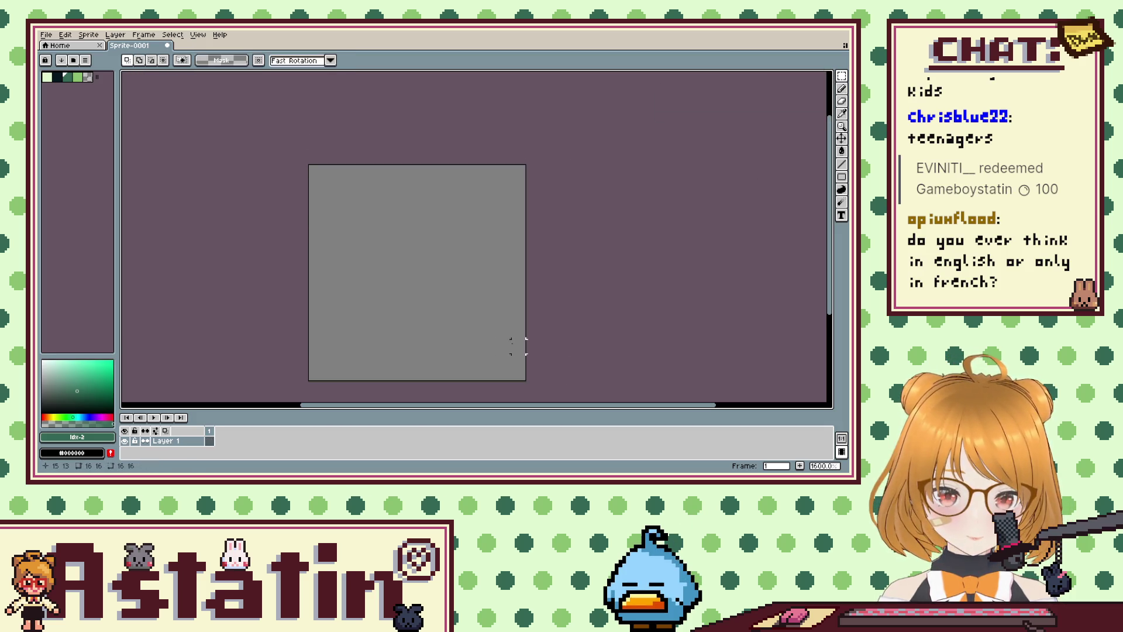
{"action": "scroll", "coordinate": [454, 310], "scroll_direction": "up", "scroll_amount": 2}
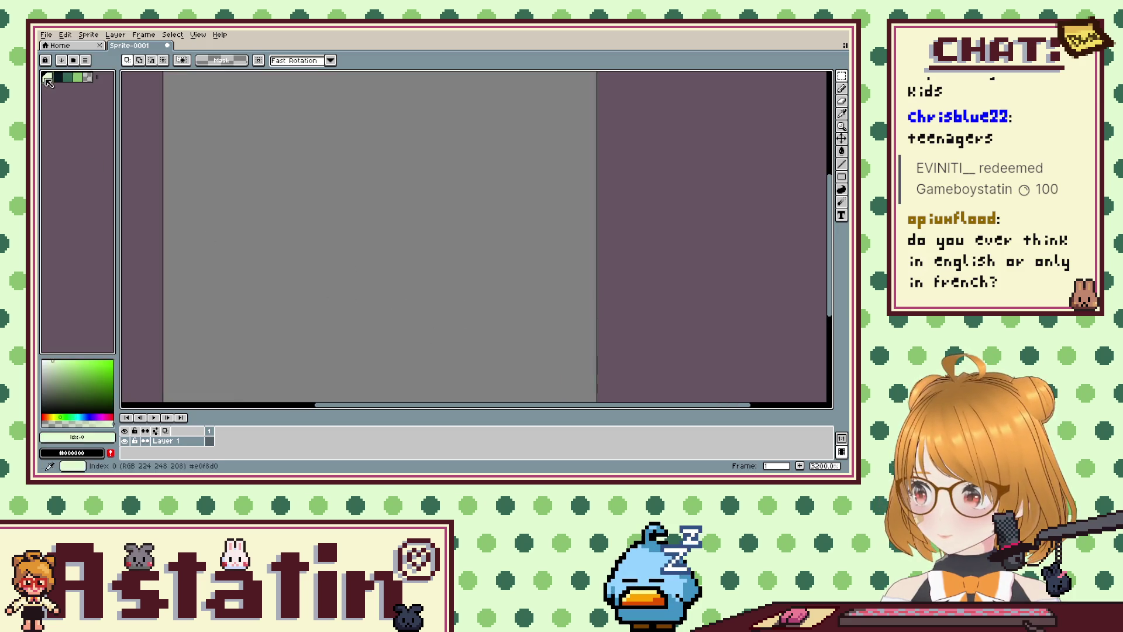
{"action": "left_click", "coordinate": [844, 151]}
{"action": "left_click", "coordinate": [474, 230]}
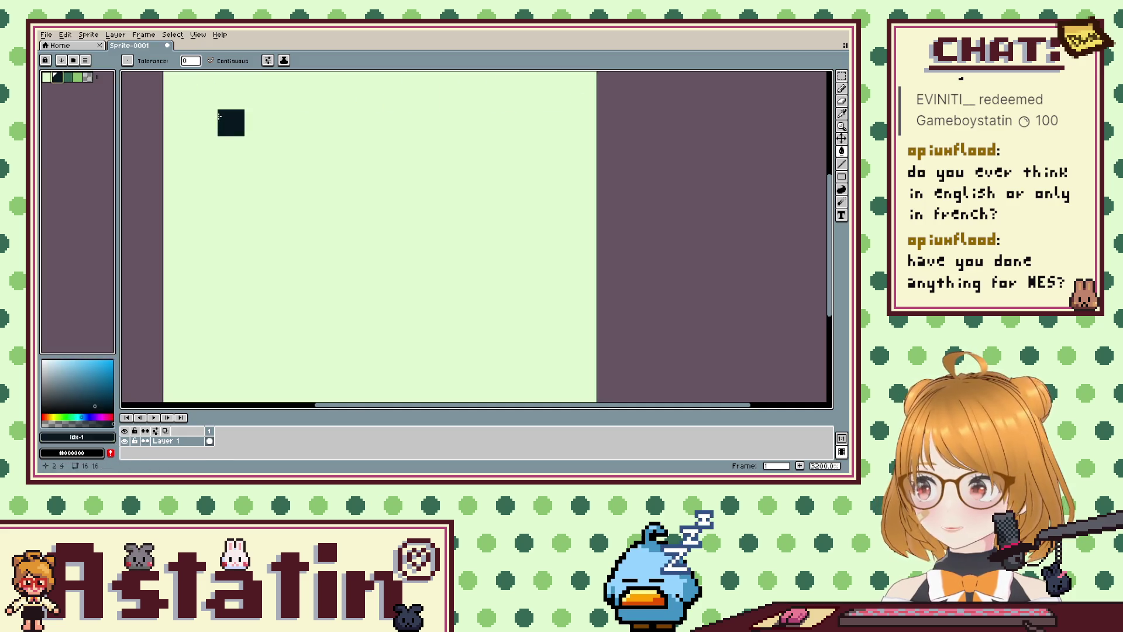
Draw a dark pixel S at the bottom left, undoing an accidental dark fill and stray pixels.
{"action": "scroll", "coordinate": [283, 117], "scroll_direction": "down", "scroll_amount": 8}
{"action": "scroll", "coordinate": [281, 155], "scroll_direction": "up", "scroll_amount": 6}
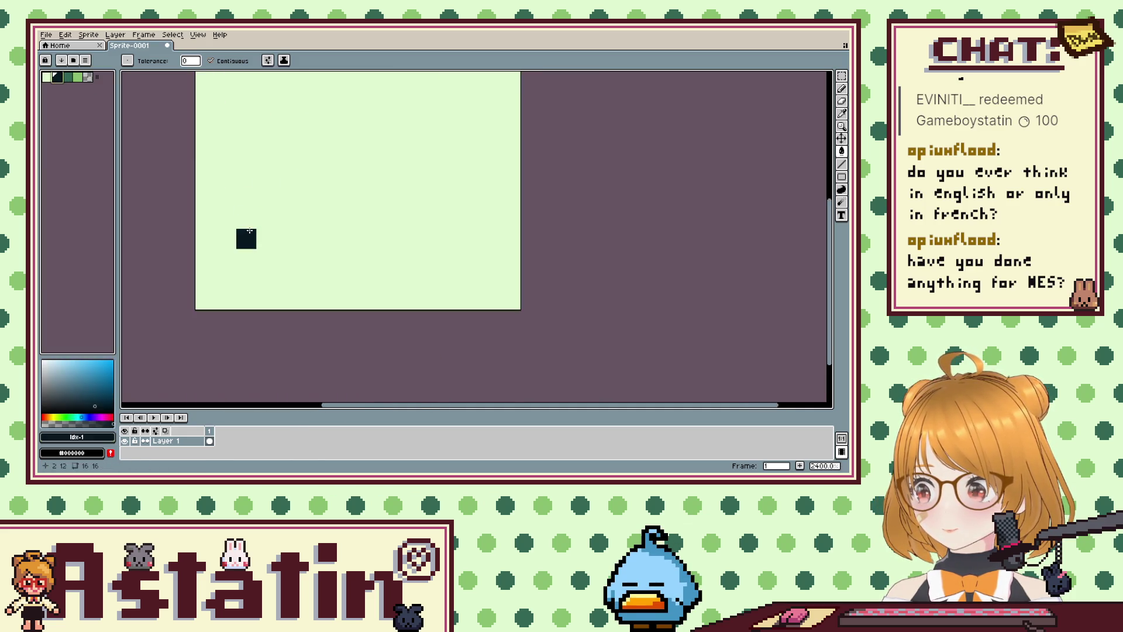
{"action": "scroll", "coordinate": [251, 118], "scroll_direction": "down", "scroll_amount": 3}
{"action": "scroll", "coordinate": [246, 112], "scroll_direction": "up", "scroll_amount": 1}
{"action": "scroll", "coordinate": [252, 117], "scroll_direction": "up", "scroll_amount": 1}
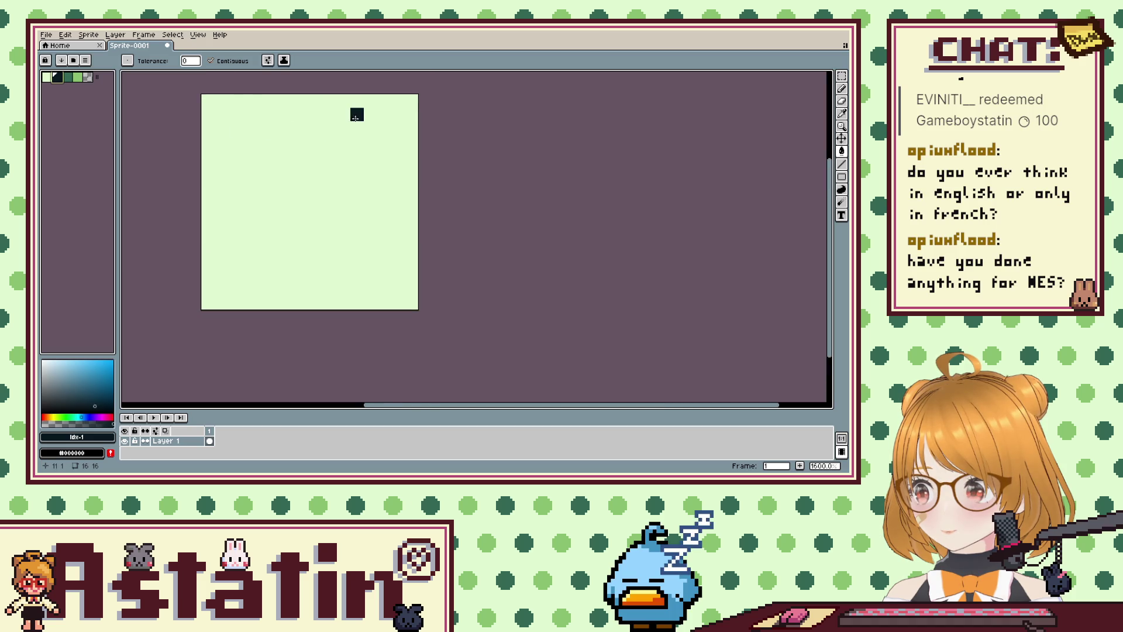
{"action": "left_click", "coordinate": [375, 112]}
{"action": "key", "text": "b"}
{"action": "key", "text": "ctrl+z"}
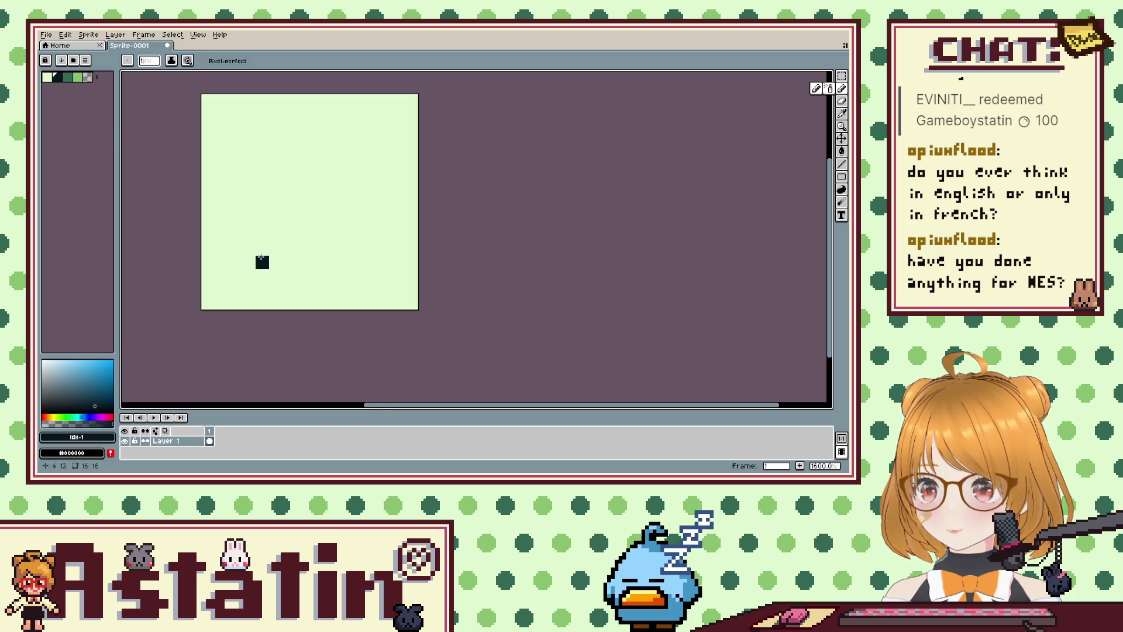
{"action": "left_click", "coordinate": [236, 276]}
{"action": "left_click", "coordinate": [249, 289]}
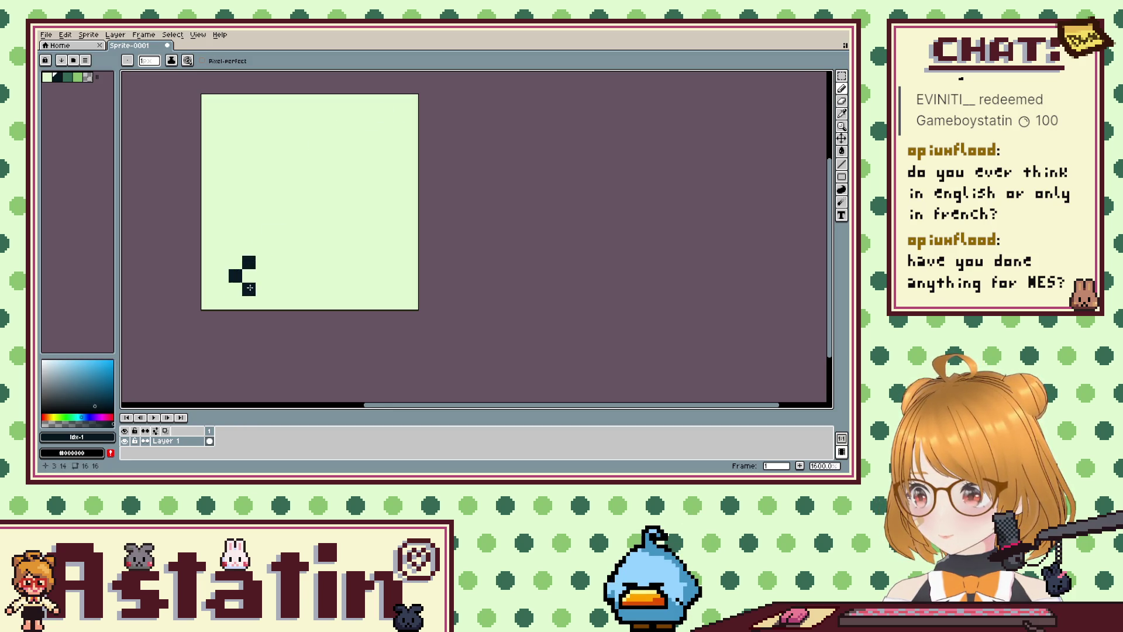
{"action": "key", "text": "ctrl+z"}
{"action": "key", "text": "ctrl+z"}
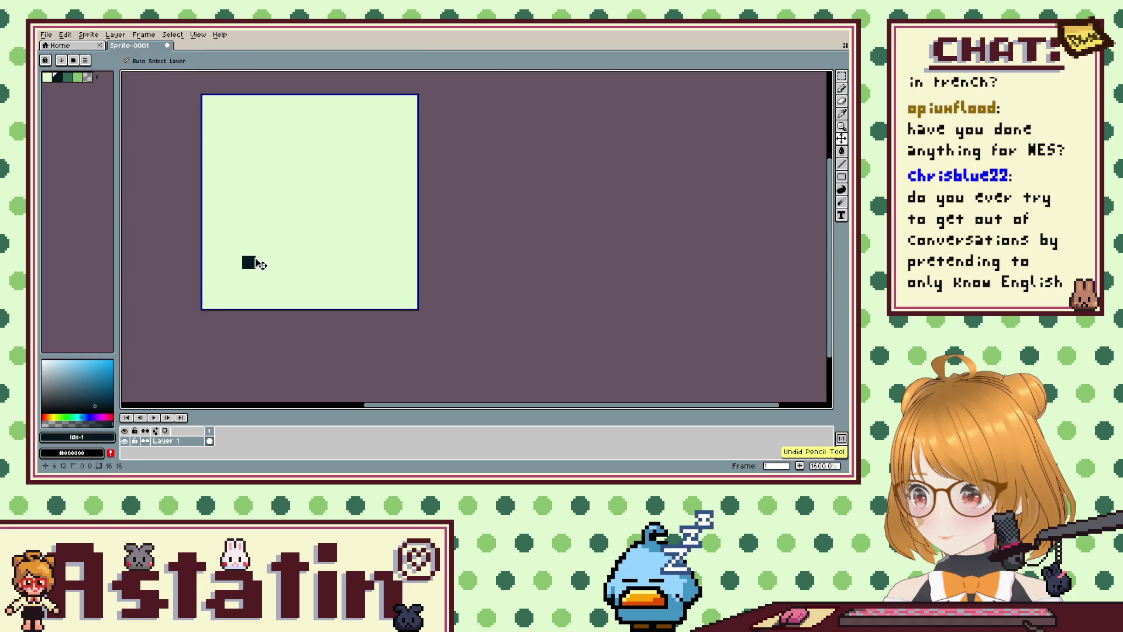
{"action": "key", "text": "ctrl+z"}
{"action": "left_click", "coordinate": [231, 265]}
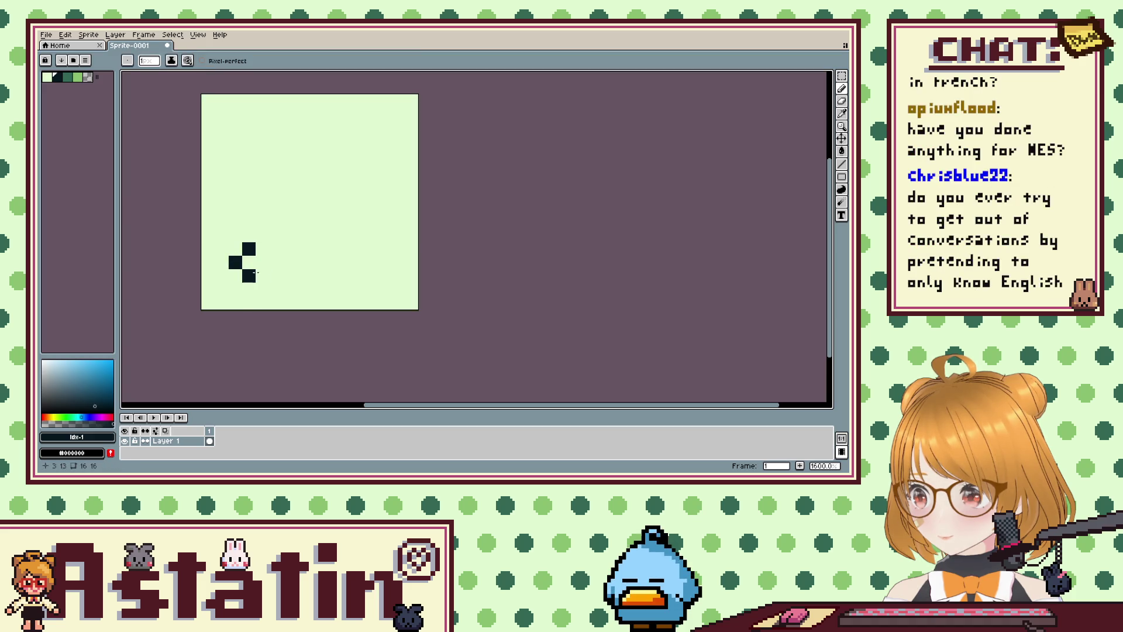
{"action": "left_click", "coordinate": [244, 301]}
Draw the T with a three-pixel top bar and a stem down to the bottom.
{"action": "left_click", "coordinate": [276, 249]}
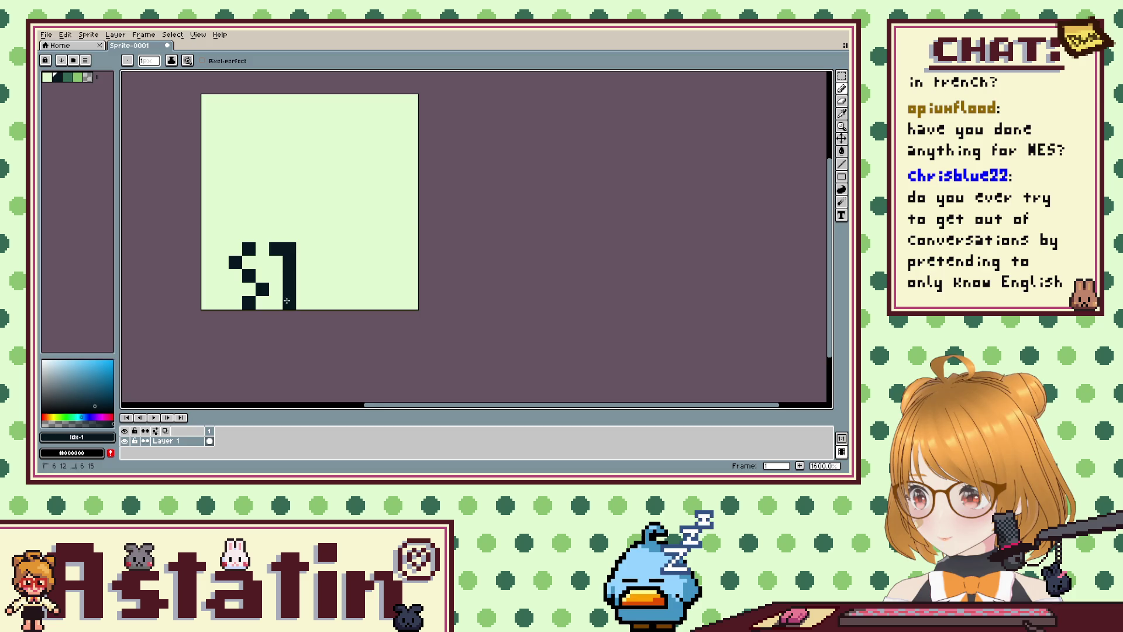
{"action": "left_click", "coordinate": [303, 248]}
{"action": "left_click", "coordinate": [328, 248]}
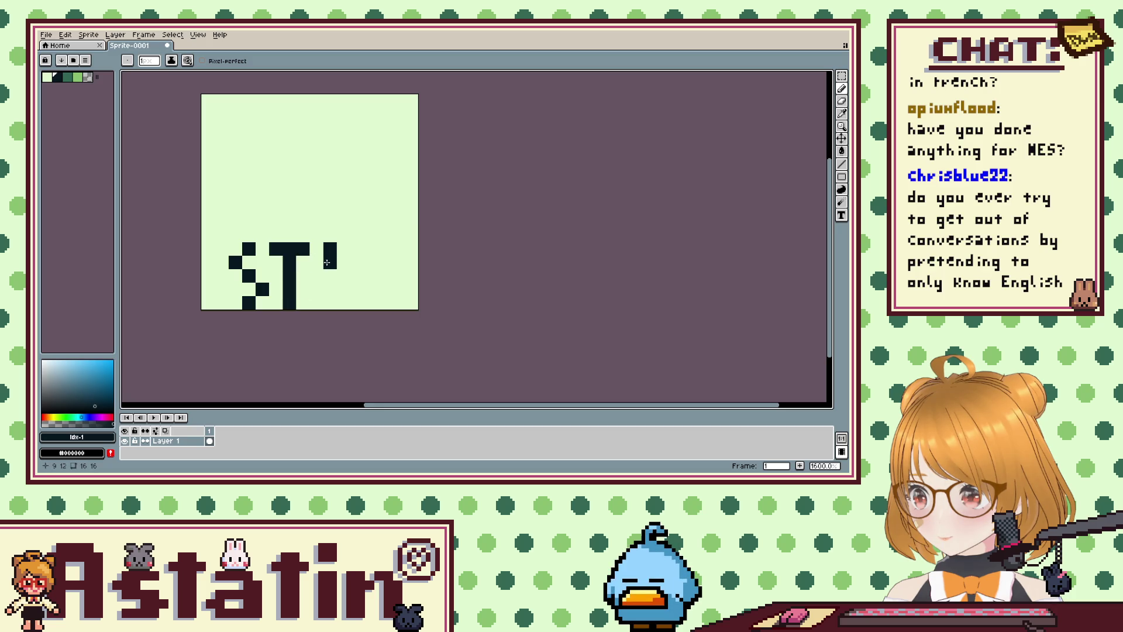
{"action": "left_click_drag", "start_coordinate": [319, 268], "coordinate": [315, 299]}
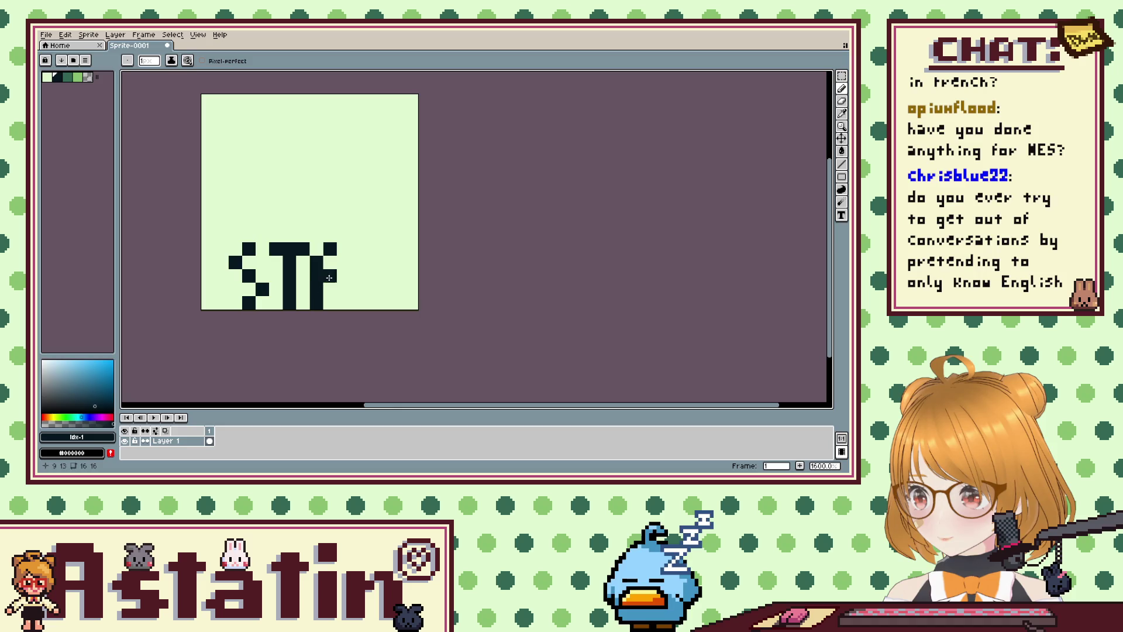
Shape the A's top and draw the R with its stem, bowl and right leg.
{"action": "left_click", "coordinate": [343, 265]}
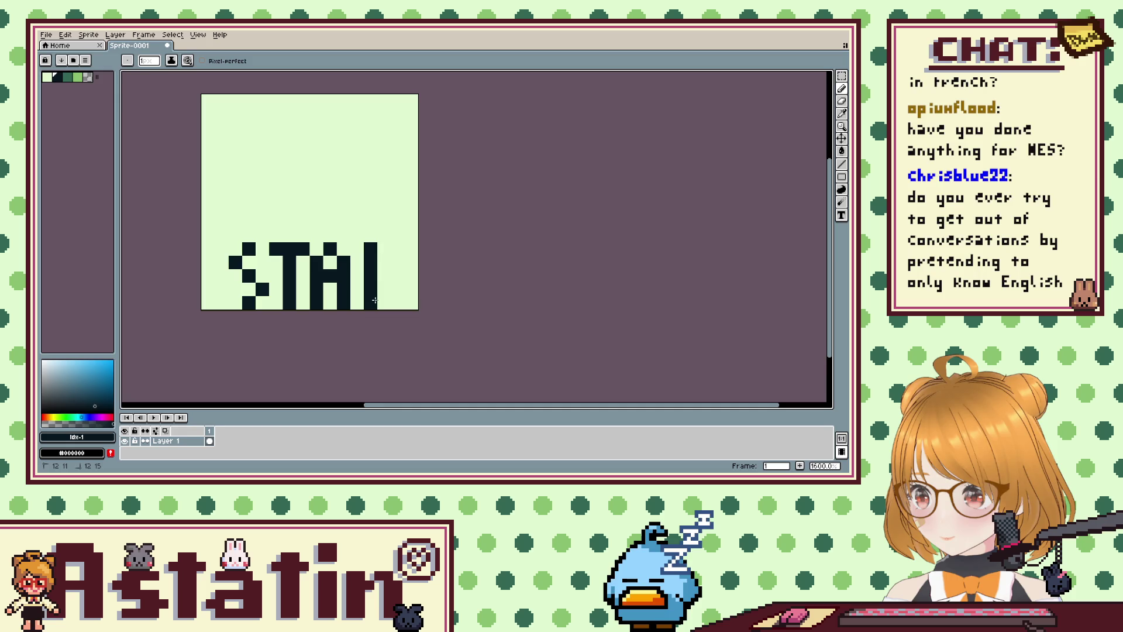
{"action": "left_click_drag", "start_coordinate": [374, 301], "coordinate": [375, 251]}
{"action": "left_click", "coordinate": [398, 263]}
{"action": "left_click", "coordinate": [384, 276]}
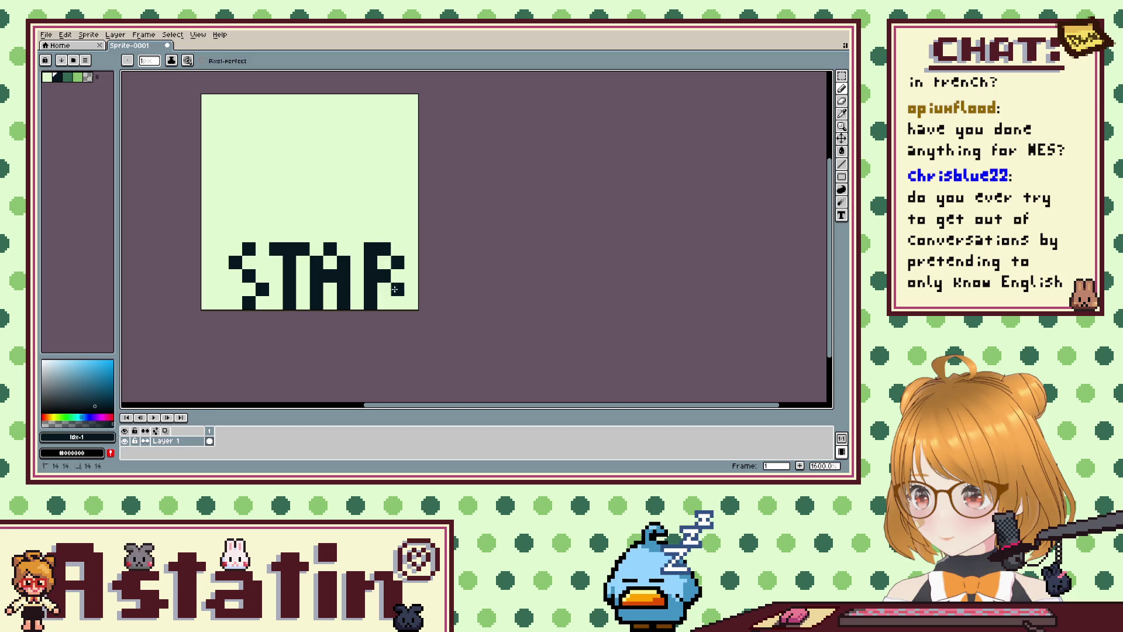
{"action": "left_click_drag", "start_coordinate": [395, 289], "coordinate": [400, 299]}
Move the STAR letters one pixel to the left.
{"action": "key", "text": "m"}
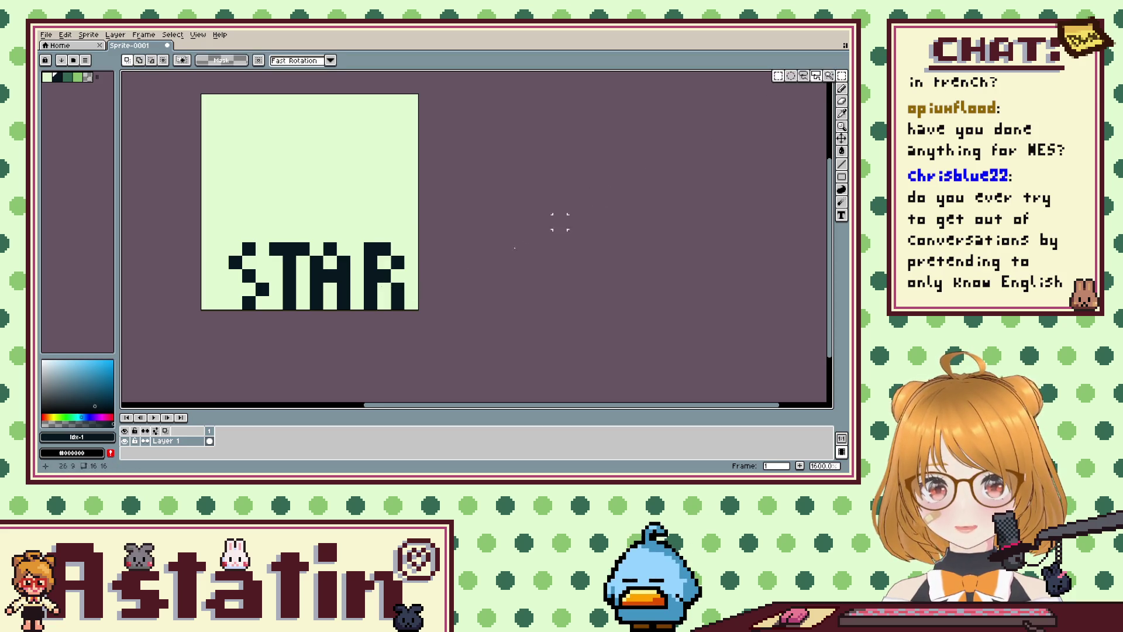
{"action": "left_click_drag", "start_coordinate": [201, 230], "coordinate": [364, 310]}
{"action": "mouse_move", "coordinate": [201, 229]}
{"action": "left_mouse_down"}
{"action": "mouse_move", "coordinate": [404, 311]}
{"action": "mouse_move", "coordinate": [366, 292]}
{"action": "left_mouse_up"}
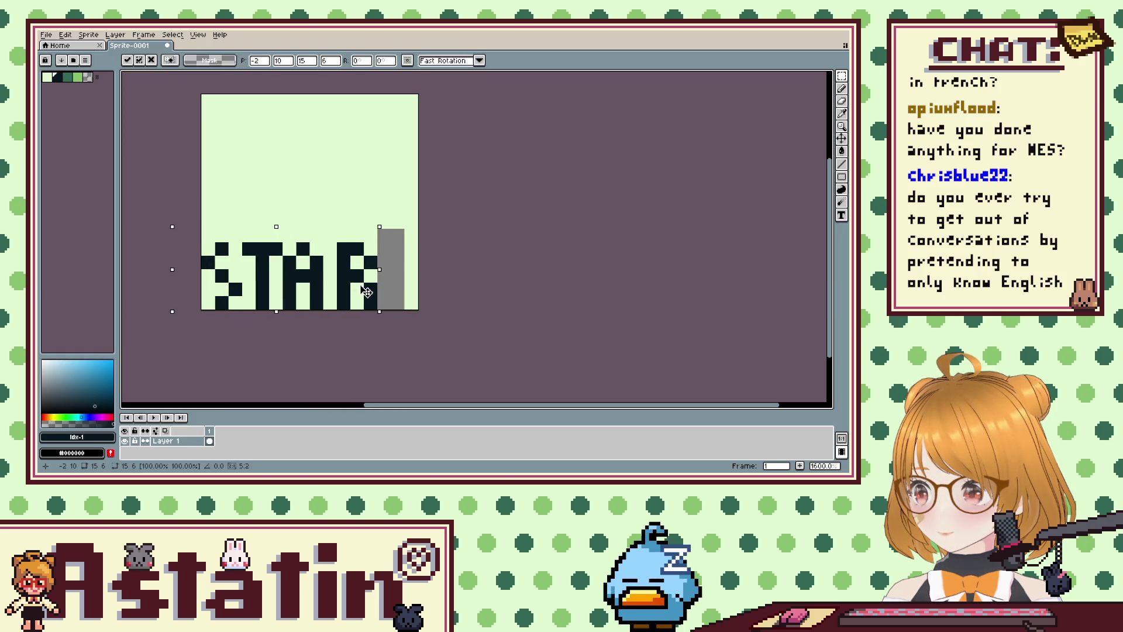
{"action": "left_click", "coordinate": [411, 247]}
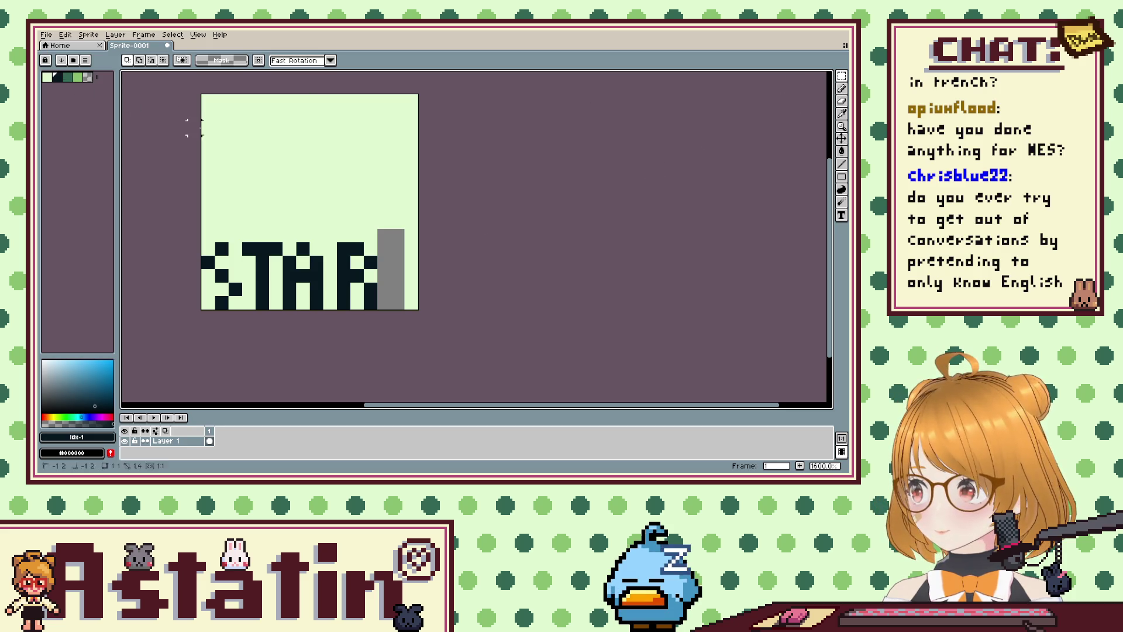
Fill the grey column beside STAR with pale green.
{"action": "left_click", "coordinate": [46, 79]}
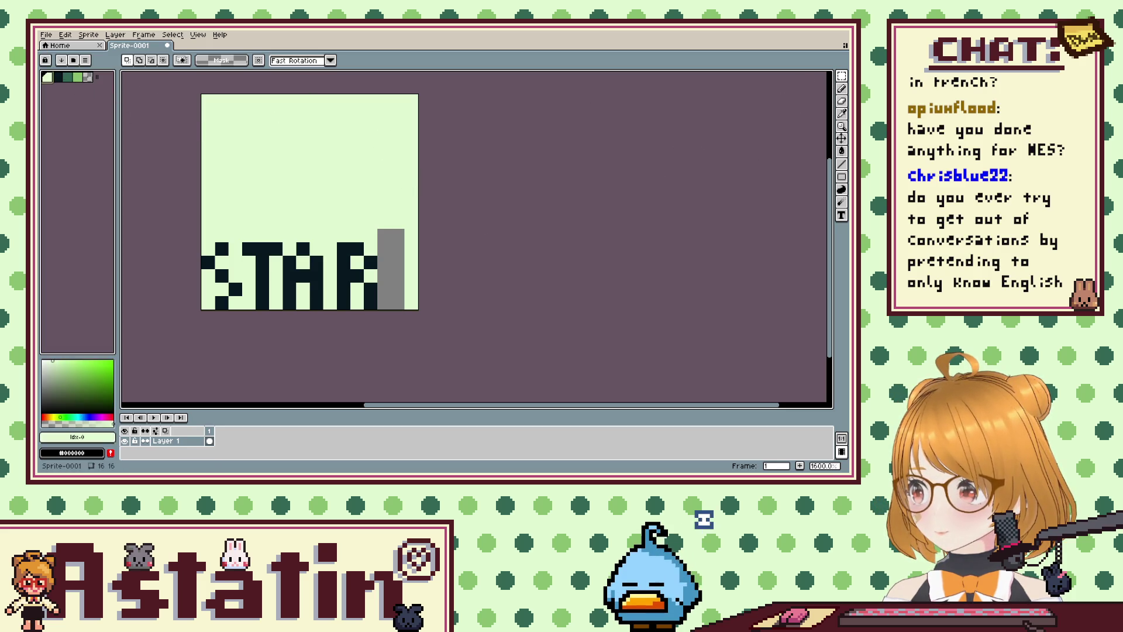
{"action": "left_click", "coordinate": [842, 151]}
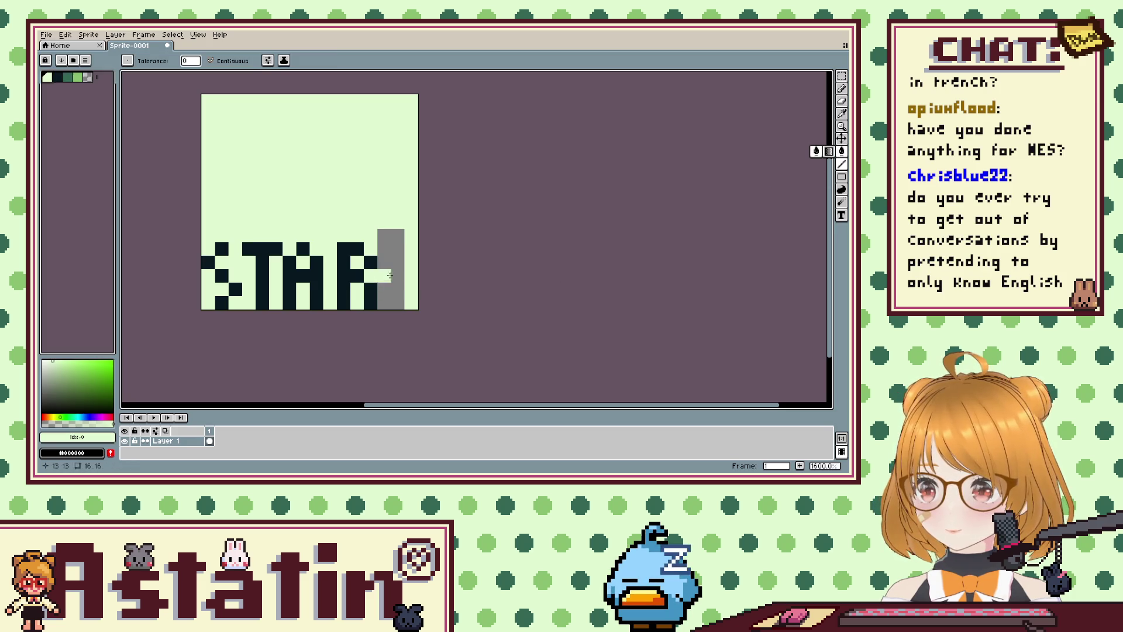
{"action": "left_click", "coordinate": [378, 268]}
Draw a dark T after STAR to spell START, undoing an accidental dark fill.
{"action": "left_click", "coordinate": [57, 76]}
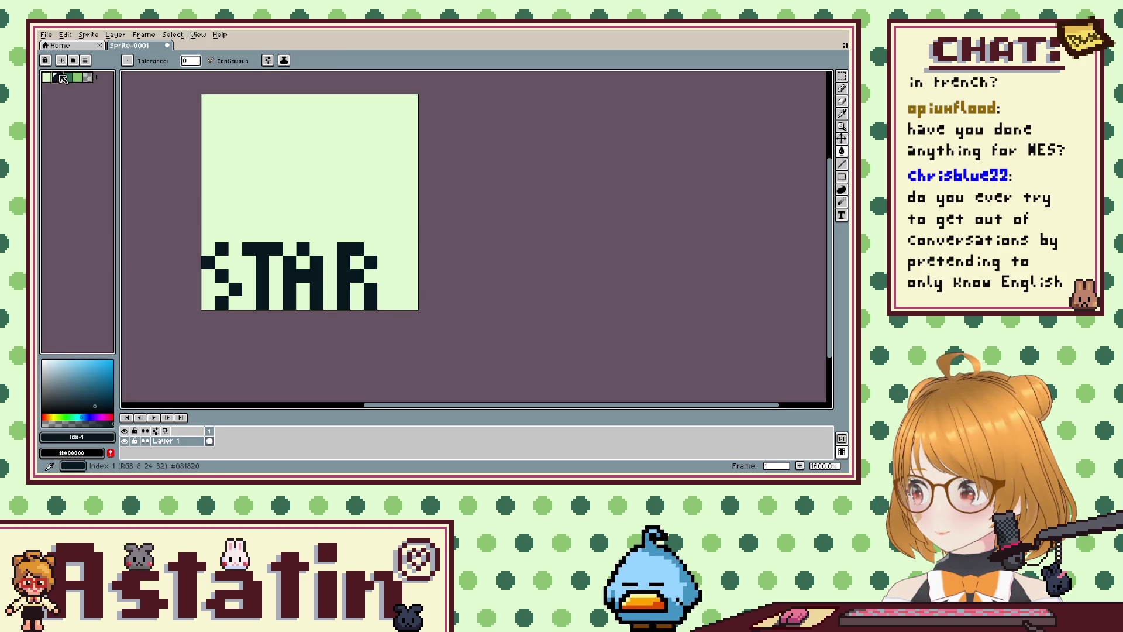
{"action": "left_click", "coordinate": [385, 249]}
{"action": "left_click", "coordinate": [385, 252]}
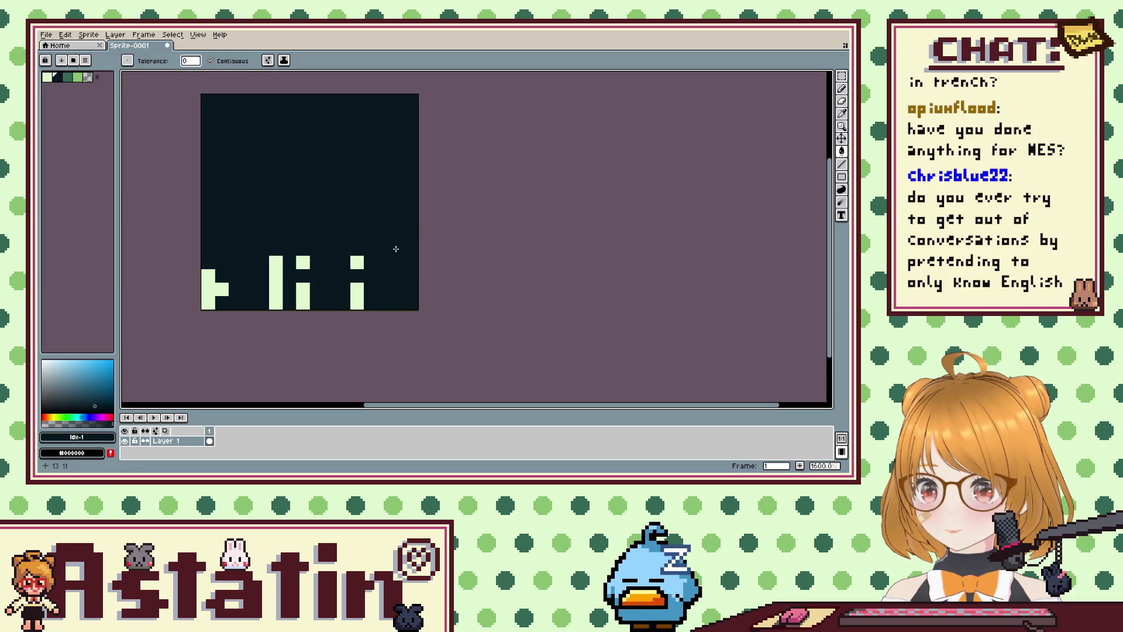
{"action": "key", "text": "ctrl+z"}
{"action": "left_click", "coordinate": [841, 88]}
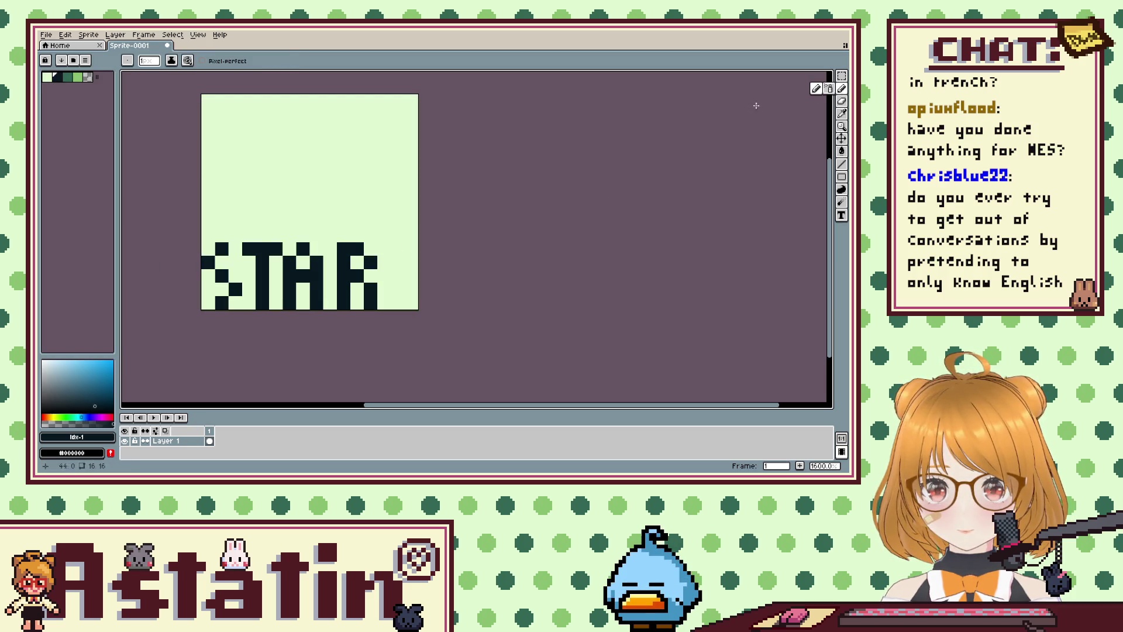
{"action": "left_click", "coordinate": [419, 251], "text": "shift"}
{"action": "left_click_drag", "start_coordinate": [398, 262], "coordinate": [398, 303]}
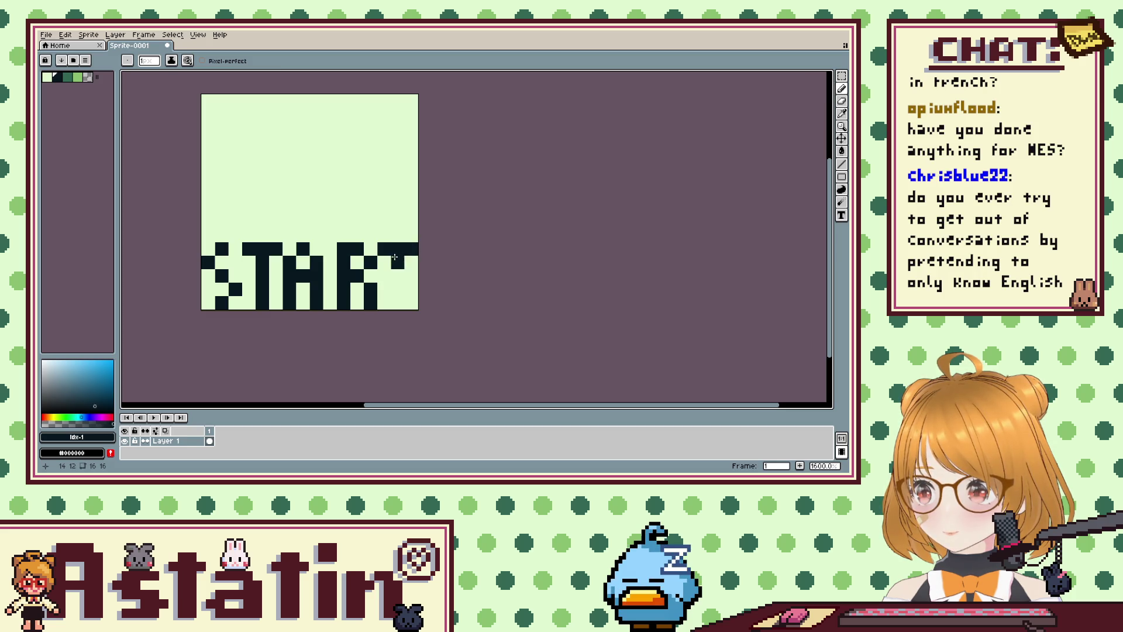
Draw a slanted dark line rising up and right above the text.
{"action": "left_click", "coordinate": [357, 235]}
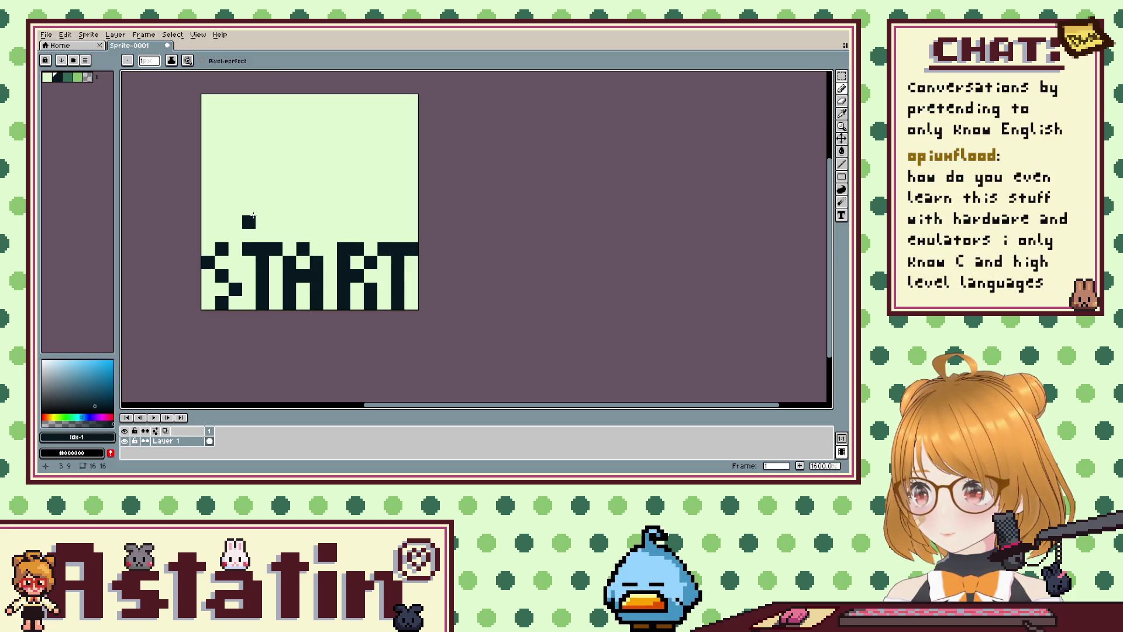
{"action": "left_click", "coordinate": [262, 209]}
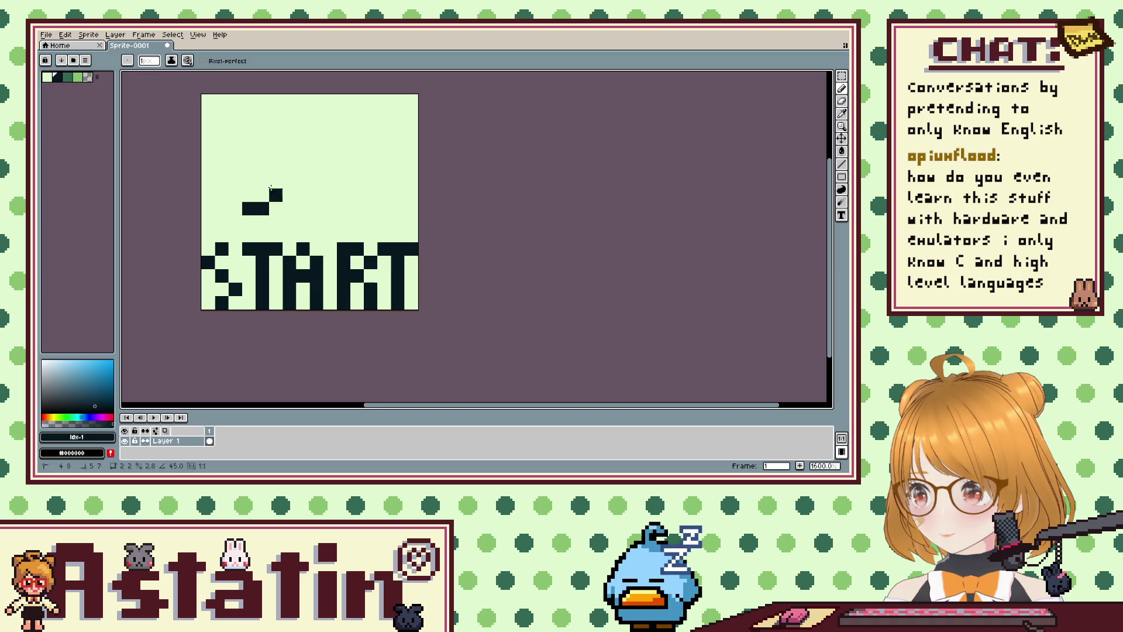
{"action": "mouse_move", "coordinate": [252, 204]}
{"action": "left_mouse_down"}
{"action": "mouse_move", "coordinate": [340, 116]}
{"action": "mouse_move", "coordinate": [368, 119]}
{"action": "mouse_move", "coordinate": [367, 158]}
{"action": "mouse_move", "coordinate": [284, 220]}
{"action": "left_mouse_up"}
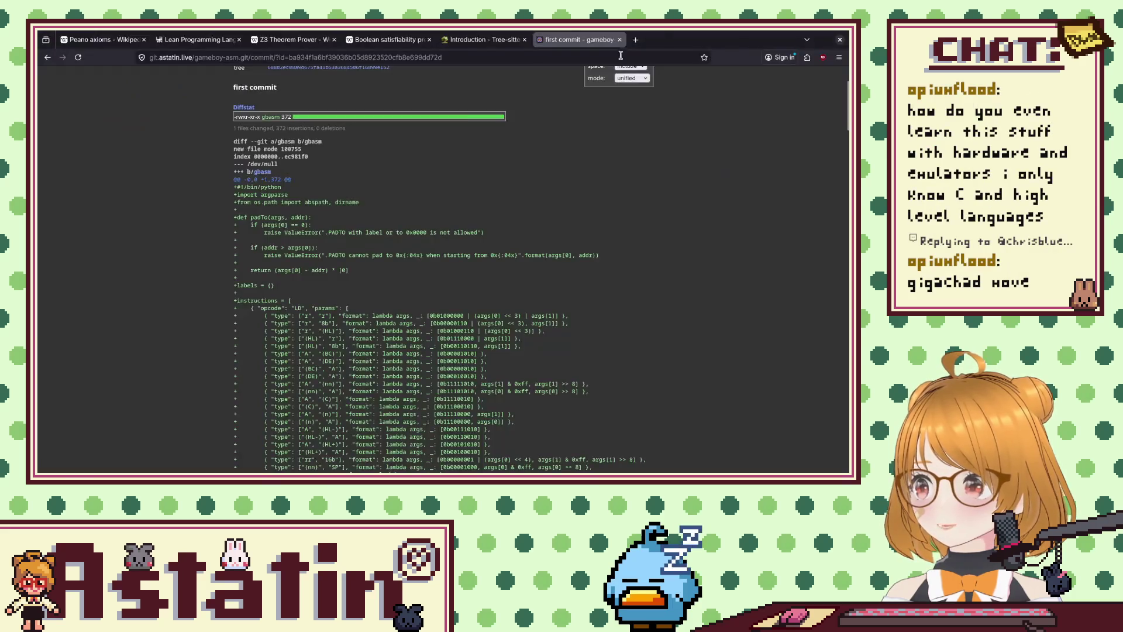
Look up DuckDuckGo image results for 'start button gameboy', then return to Aseprite.
{"action": "left_click", "coordinate": [636, 39]}
{"action": "type", "text": "st"}
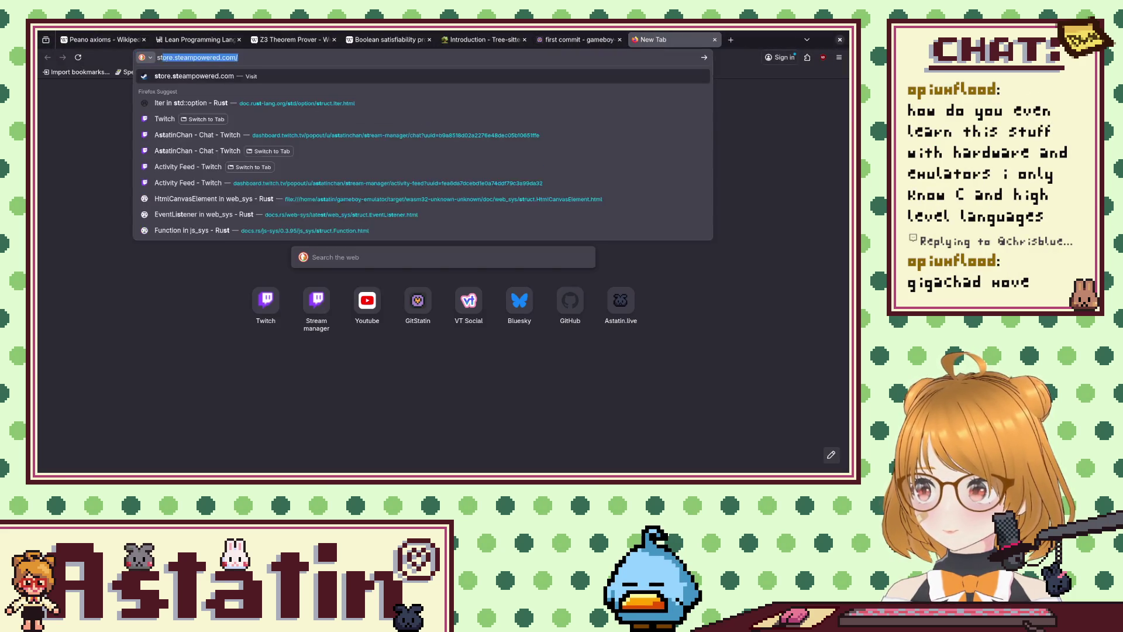
{"action": "type", "text": "art button gameboy"}
{"action": "key", "text": "Return"}
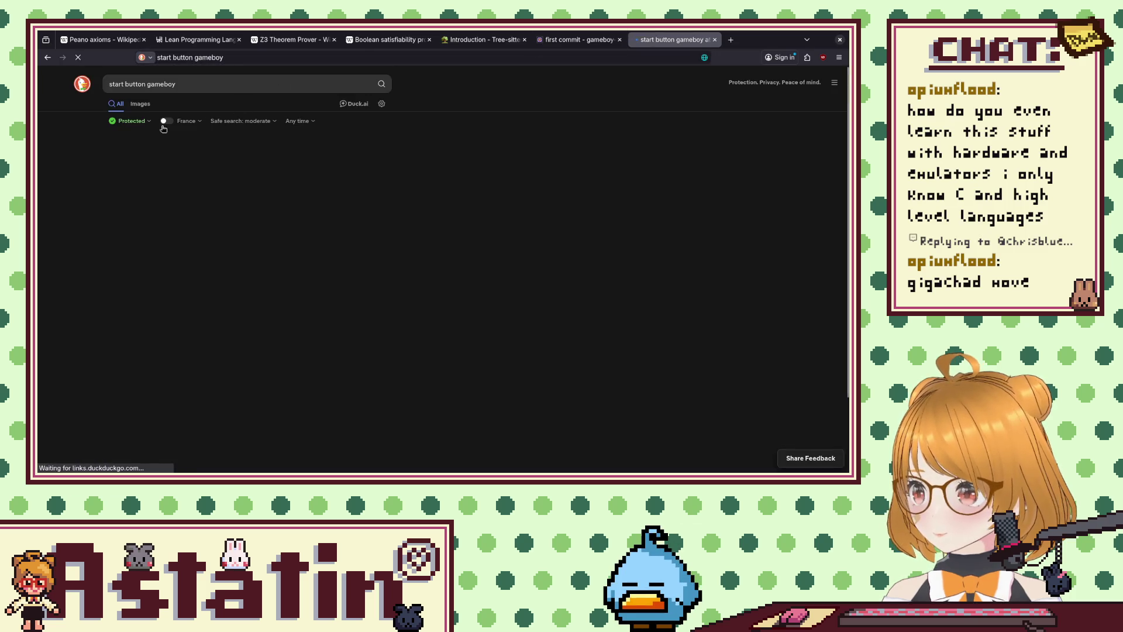
{"action": "left_click", "coordinate": [147, 110]}
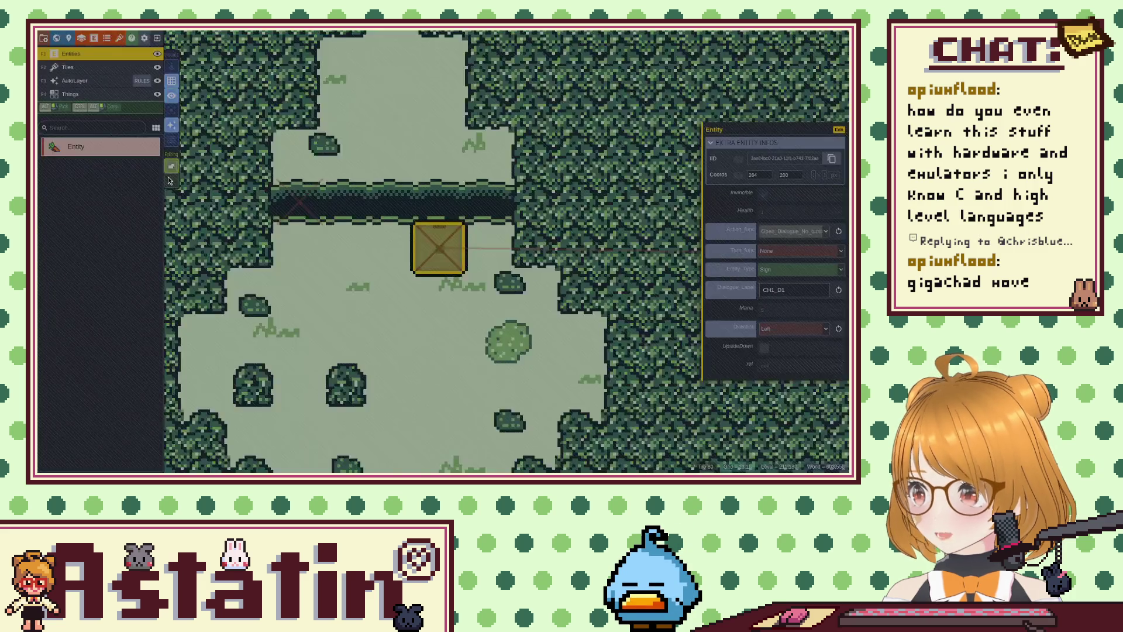
{"action": "key", "text": "alt+Tab"}
Select and delete the slanted outline and the leftover strip with its stray dark pixel.
{"action": "key", "text": "shift+q"}
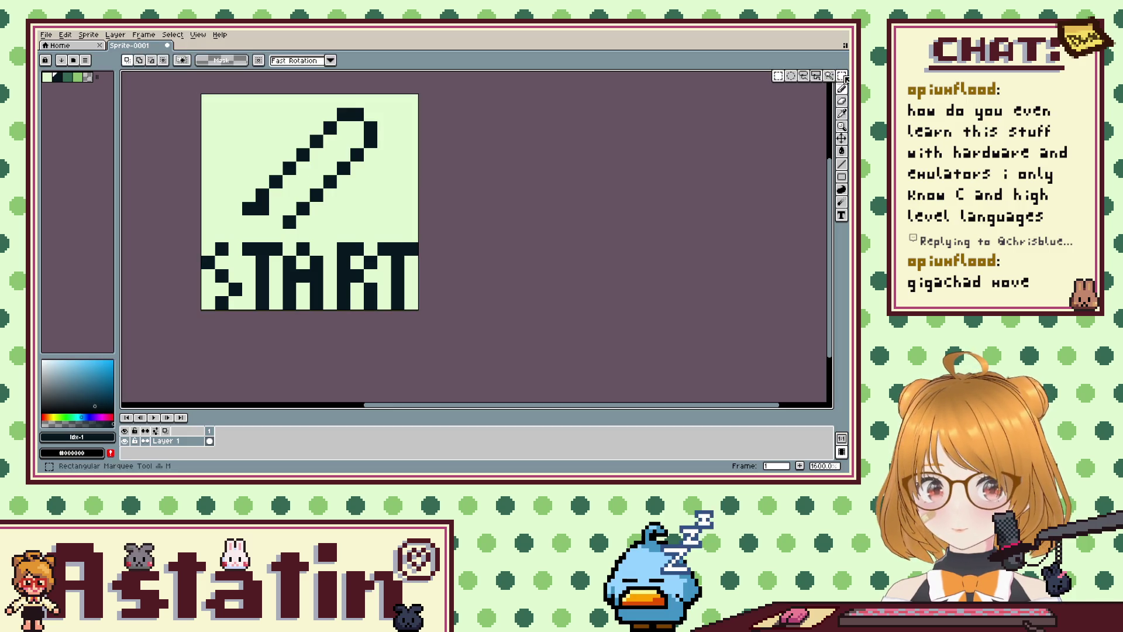
{"action": "left_click", "coordinate": [215, 93]}
{"action": "left_click", "coordinate": [421, 92]}
{"action": "left_click", "coordinate": [421, 215]}
{"action": "left_click", "coordinate": [215, 215]}
{"action": "left_click", "coordinate": [216, 92]}
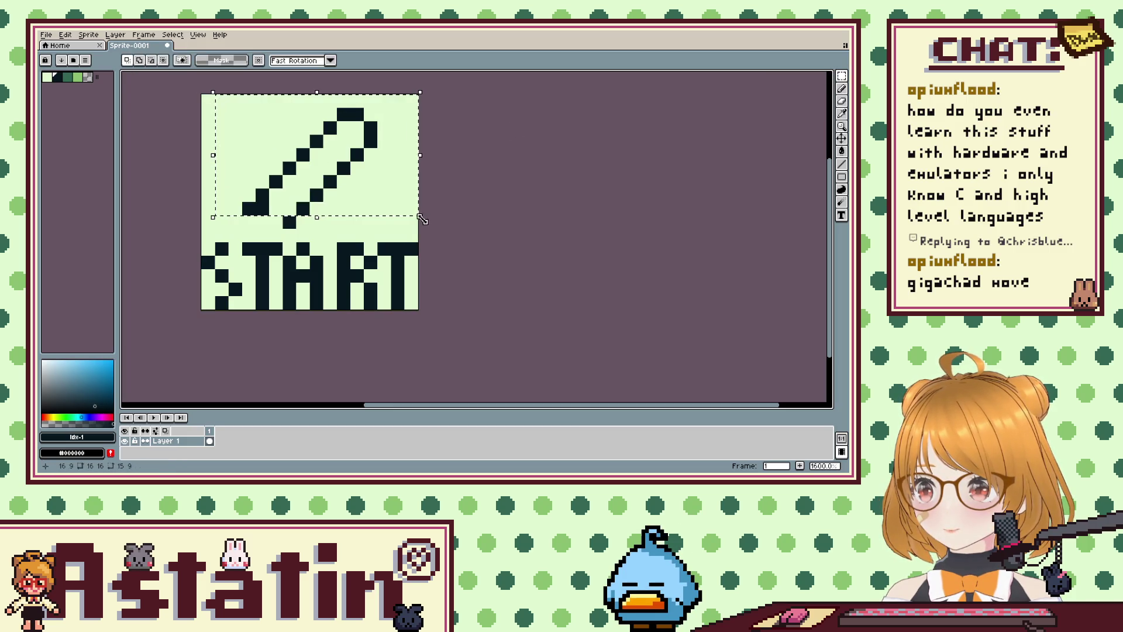
{"action": "key", "text": "Delete"}
{"action": "left_click", "coordinate": [228, 172]}
{"action": "left_click", "coordinate": [377, 172]}
{"action": "left_click", "coordinate": [378, 228]}
{"action": "left_click", "coordinate": [228, 229]}
{"action": "left_click", "coordinate": [228, 172]}
{"action": "key", "text": "Delete"}
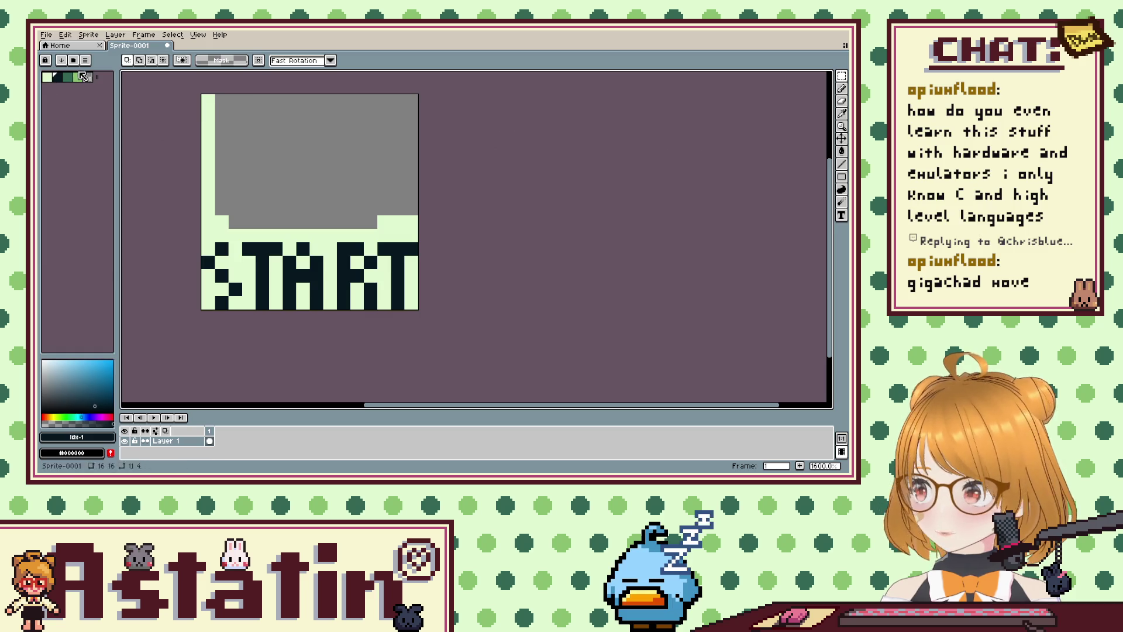
Fill the cleared area with pale green.
{"action": "left_click", "coordinate": [52, 80]}
{"action": "key", "text": "g"}
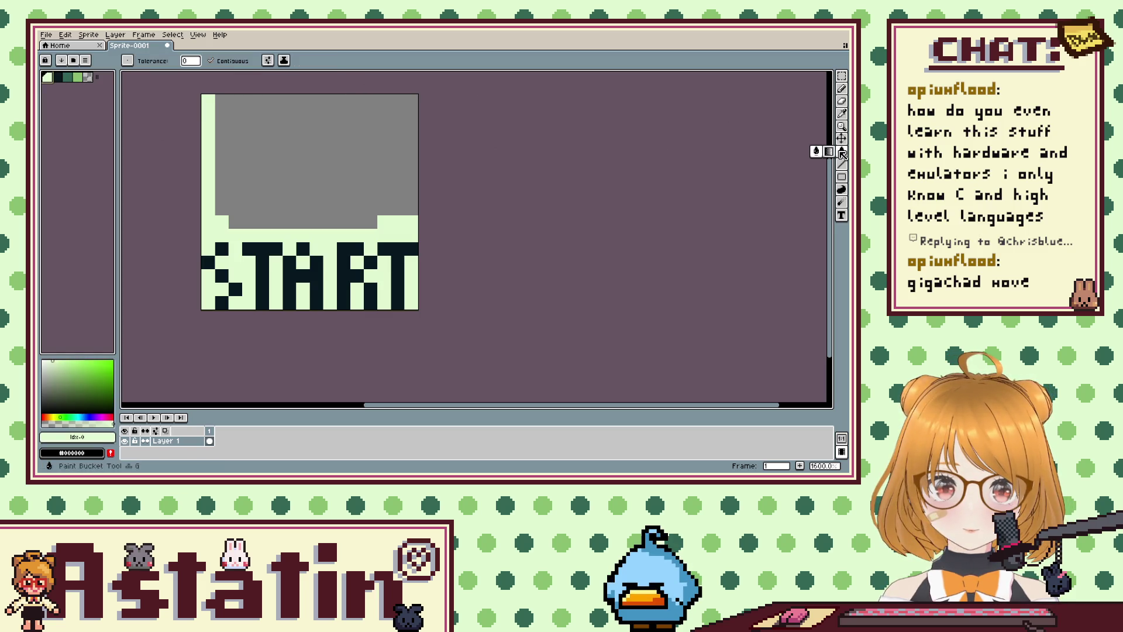
{"action": "left_click", "coordinate": [256, 195]}
Draw a dark horizontal line above START with a short downward stroke at its right end.
{"action": "key", "text": "b"}
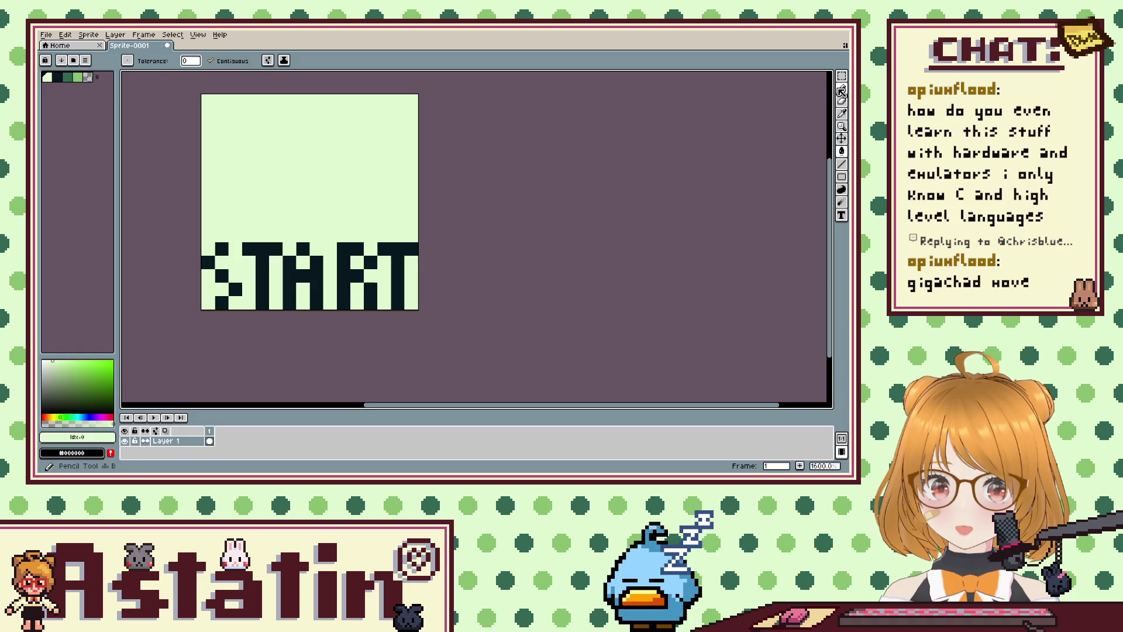
{"action": "left_click", "coordinate": [57, 76]}
{"action": "left_click", "coordinate": [235, 141]}
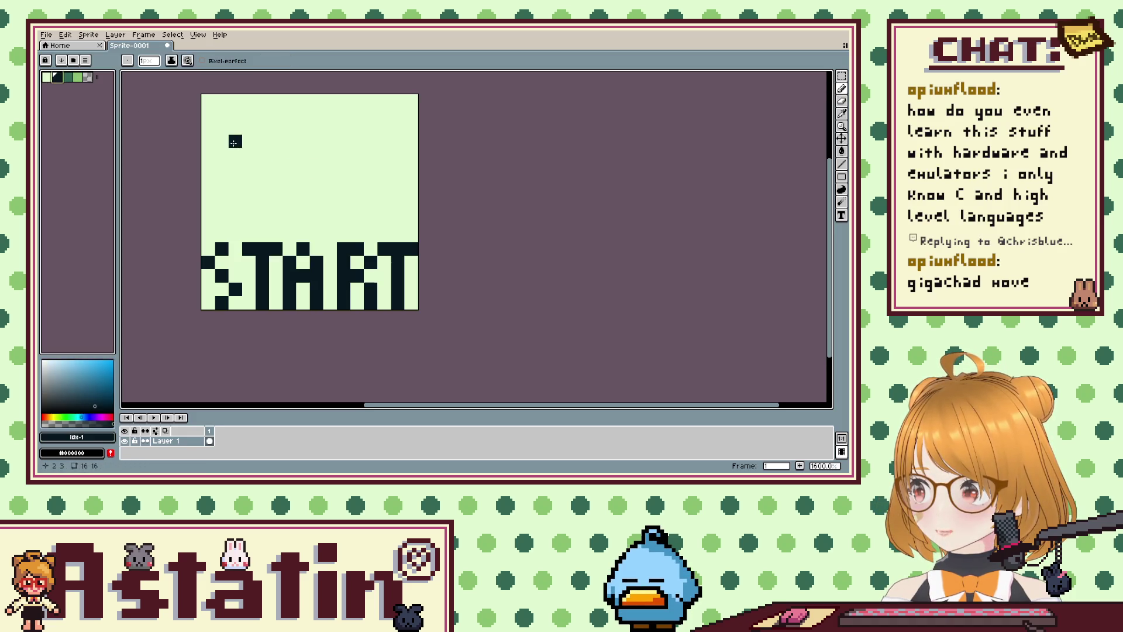
{"action": "key", "text": "ctrl+z"}
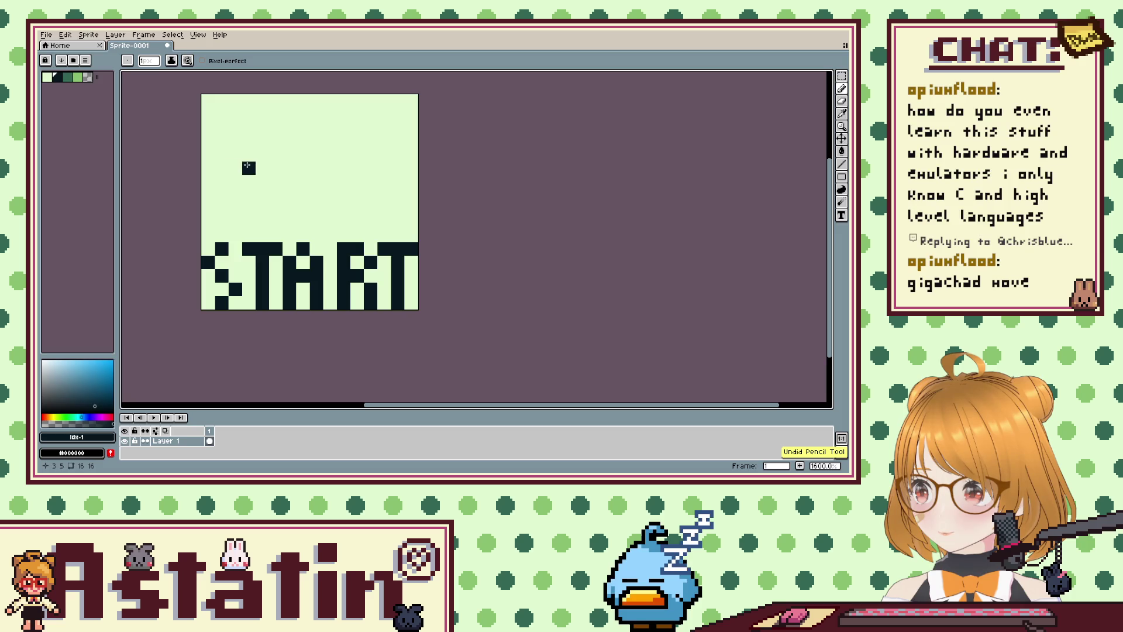
{"action": "left_click", "coordinate": [236, 155]}
{"action": "left_click", "coordinate": [379, 152], "text": "shift"}
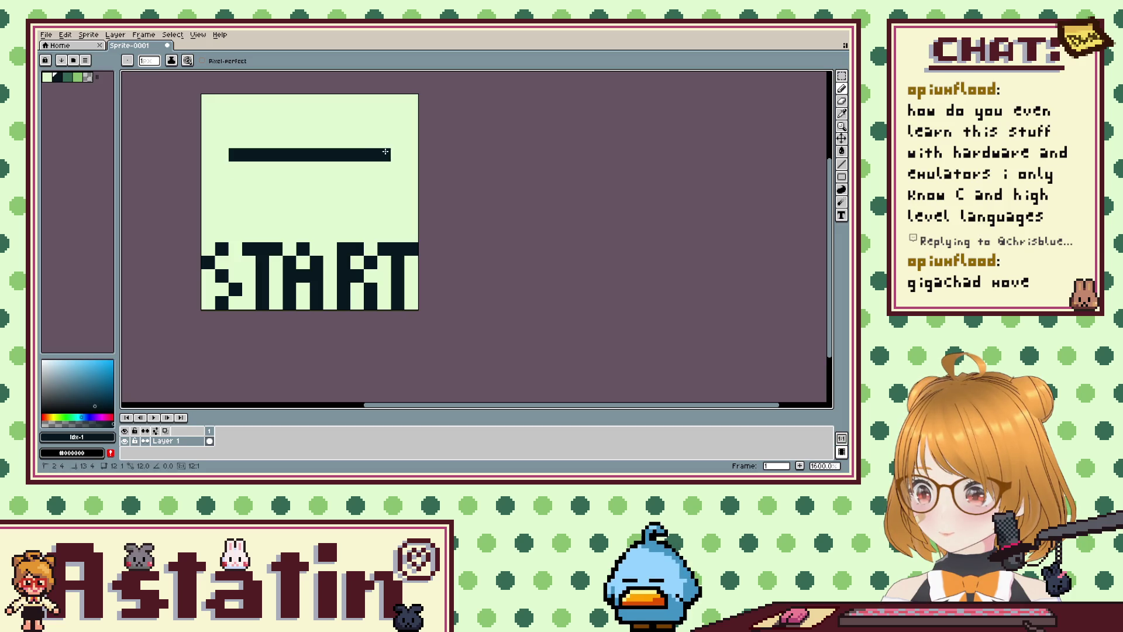
{"action": "left_click_drag", "start_coordinate": [398, 167], "coordinate": [387, 198]}
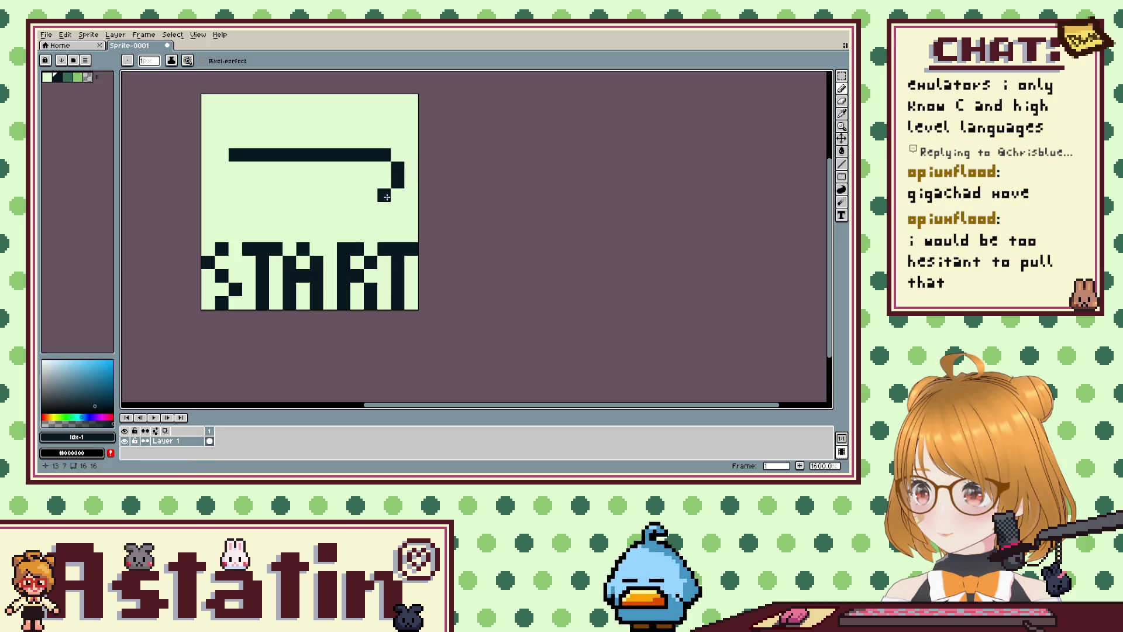
Preview the Game Boy controller photo in the browser for reference, then return.
{"action": "key", "text": "alt+Tab"}
{"action": "key", "text": "alt+Tab"}
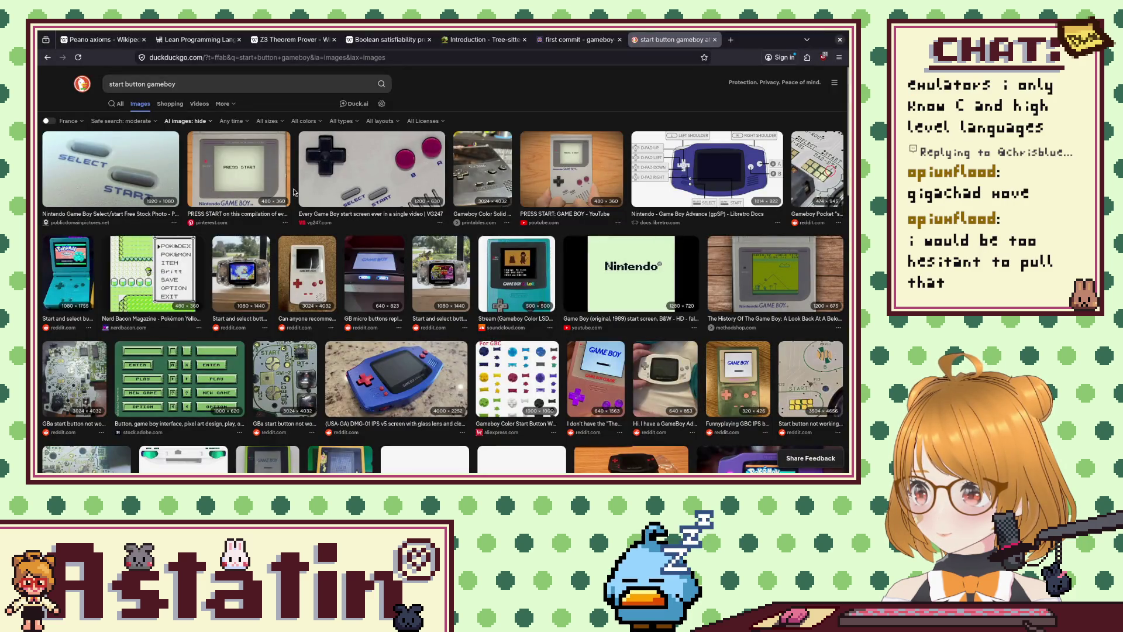
{"action": "left_click", "coordinate": [281, 187]}
{"action": "left_click", "coordinate": [376, 155]}
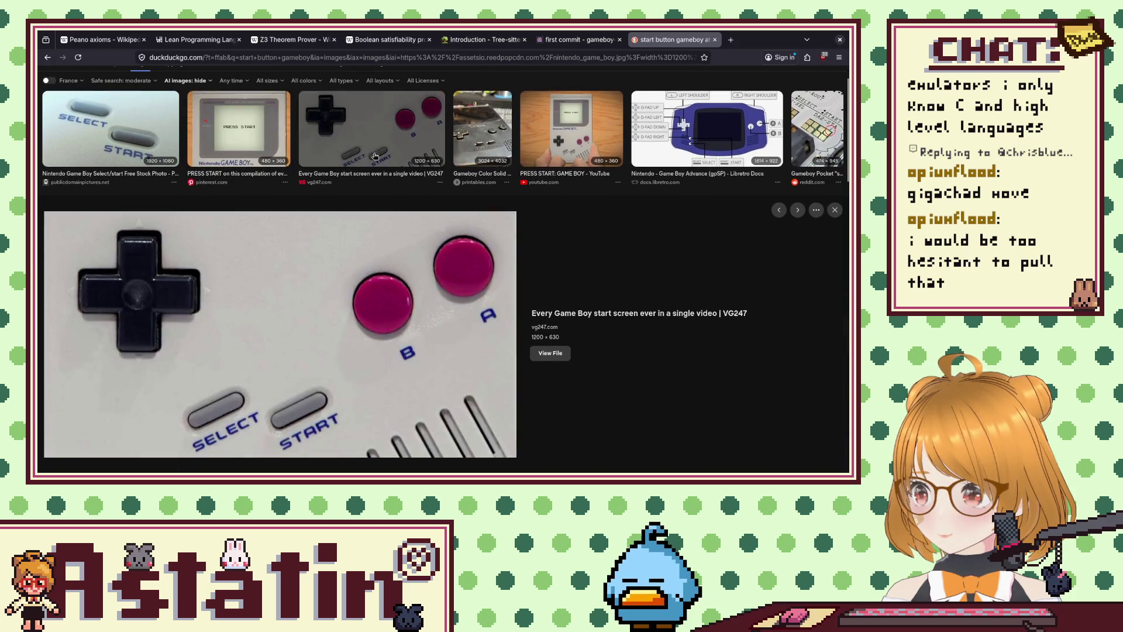
{"action": "key", "text": "alt+Tab"}
{"action": "key", "text": "alt+Tab"}
{"action": "key", "text": "alt+Tab"}
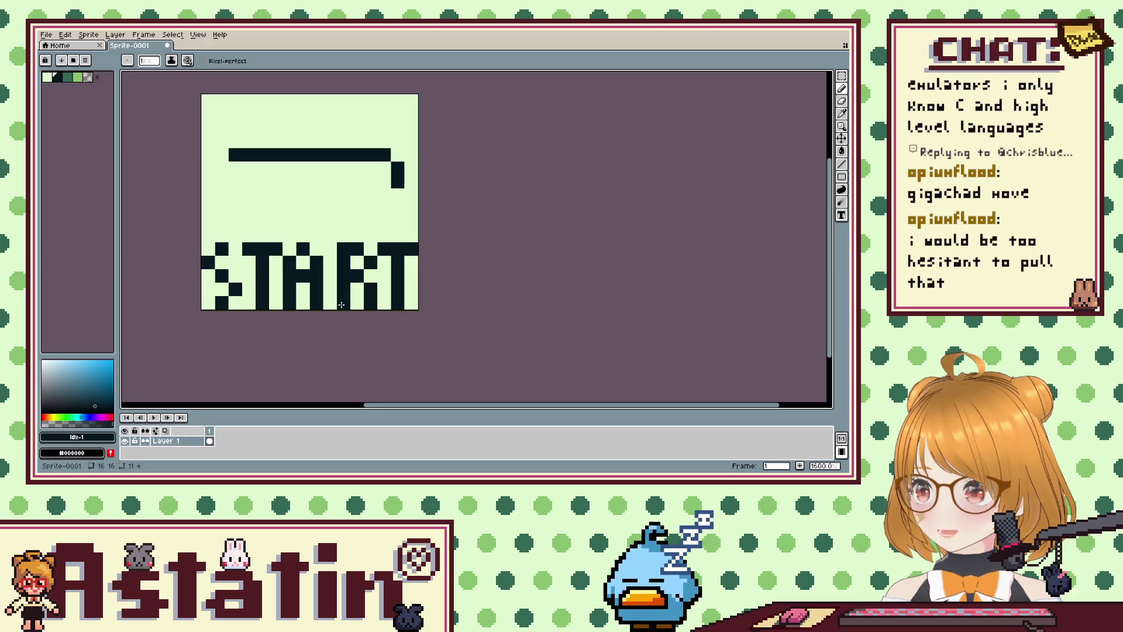
Tidy the loop's lower-left end, erasing the stray pixel there.
{"action": "key", "text": "ctrl+z"}
{"action": "key", "text": "ctrl+z"}
{"action": "key", "text": "ctrl+z"}
{"action": "key", "text": "ctrl+z"}
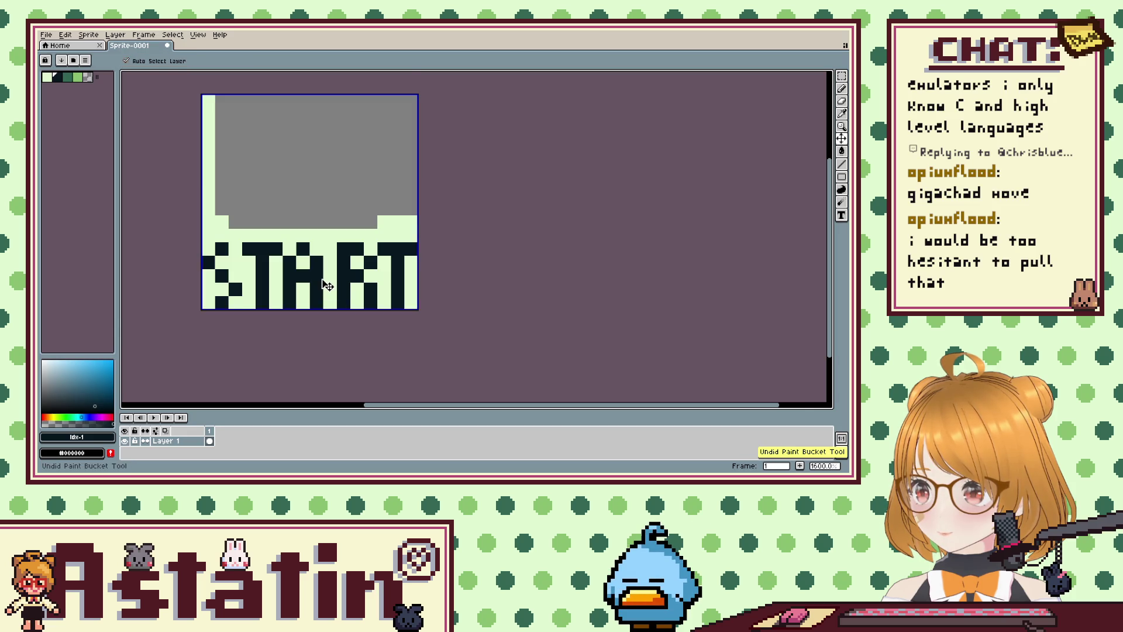
{"action": "key", "text": "ctrl+z"}
{"action": "key", "text": "ctrl+z"}
{"action": "key", "text": "ctrl+z"}
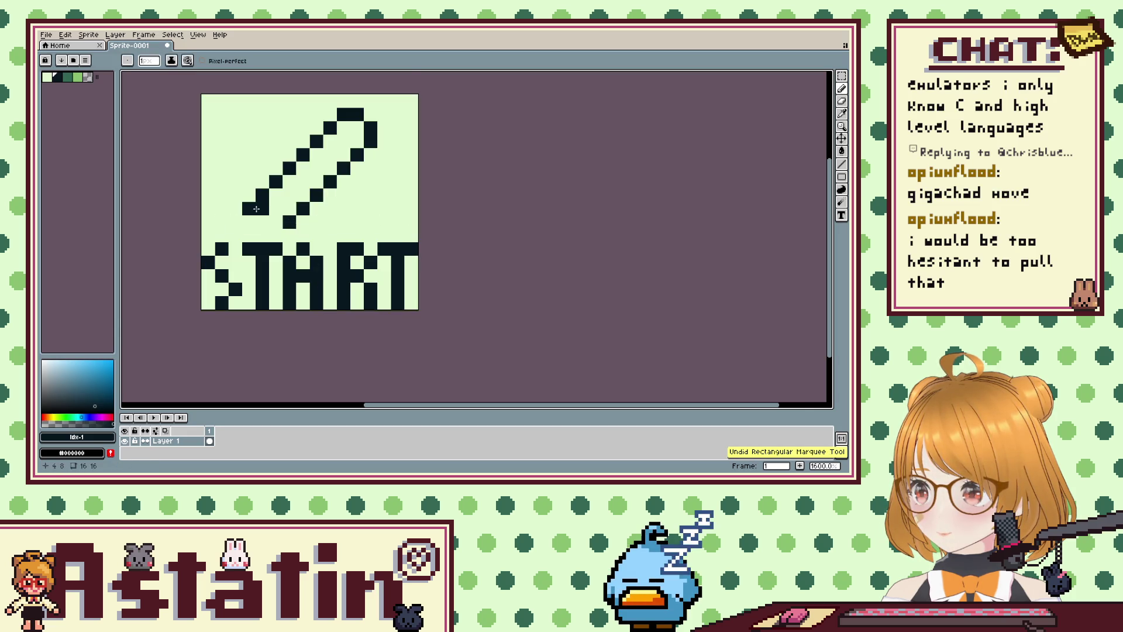
{"action": "left_click", "coordinate": [251, 222]}
{"action": "key", "text": "ctrl+z"}
{"action": "left_click", "coordinate": [274, 226]}
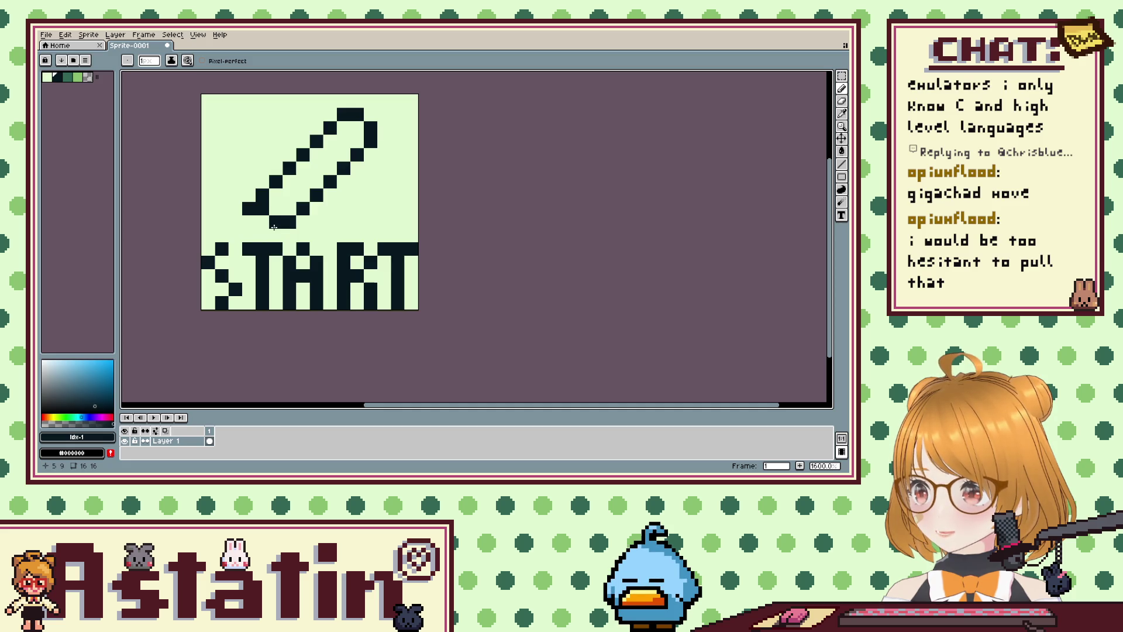
{"action": "right_click", "coordinate": [255, 223]}
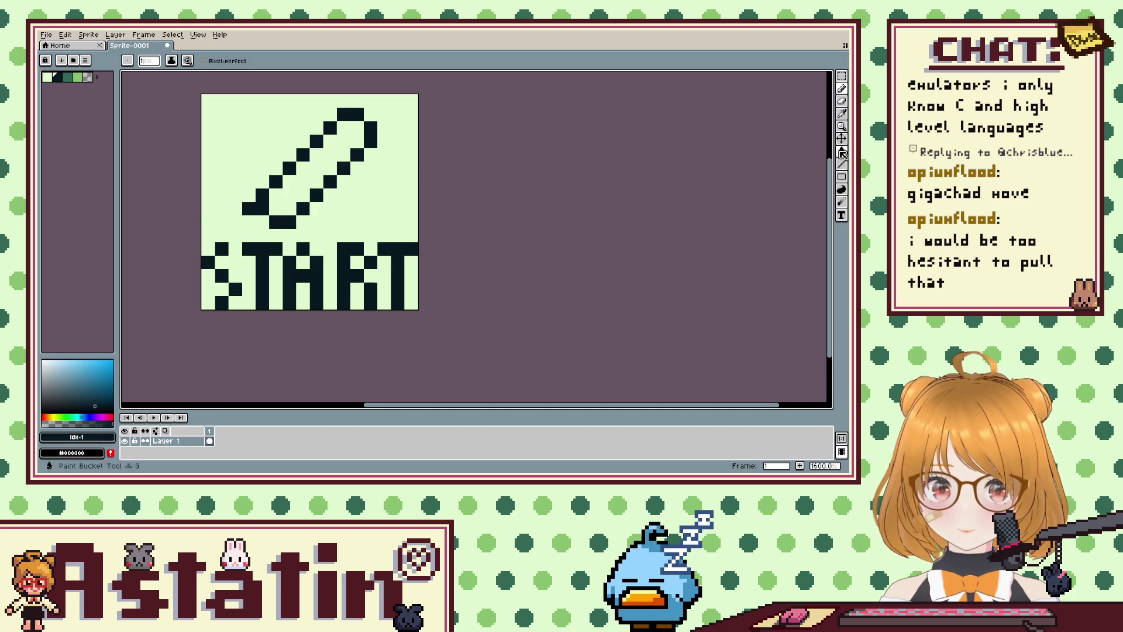
{"action": "left_click", "coordinate": [844, 102]}
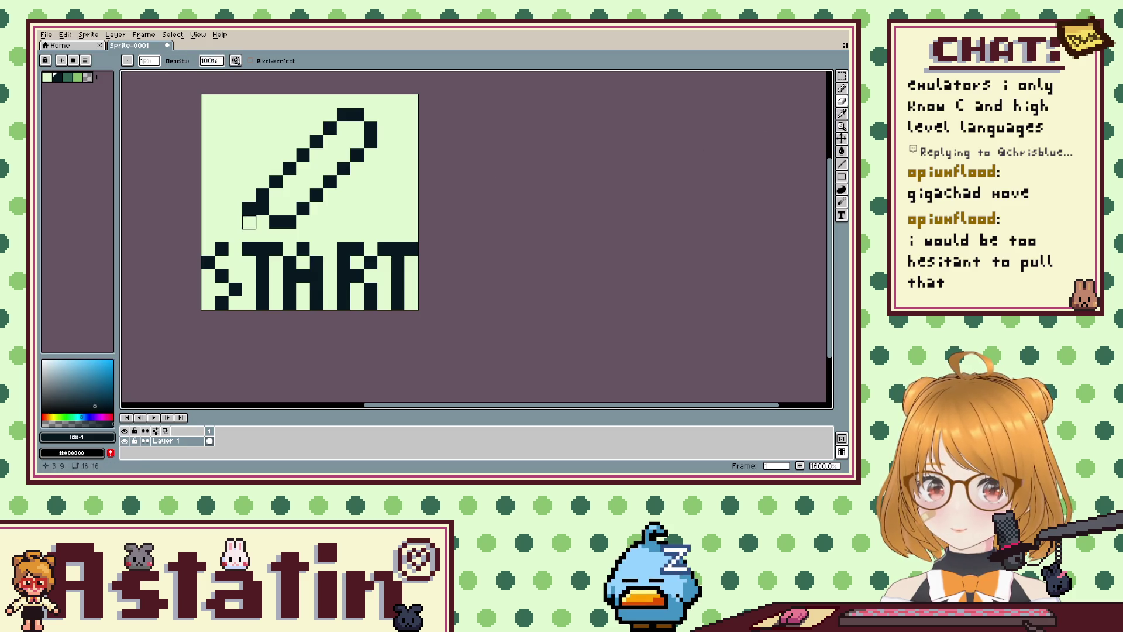
{"action": "left_click", "coordinate": [249, 209]}
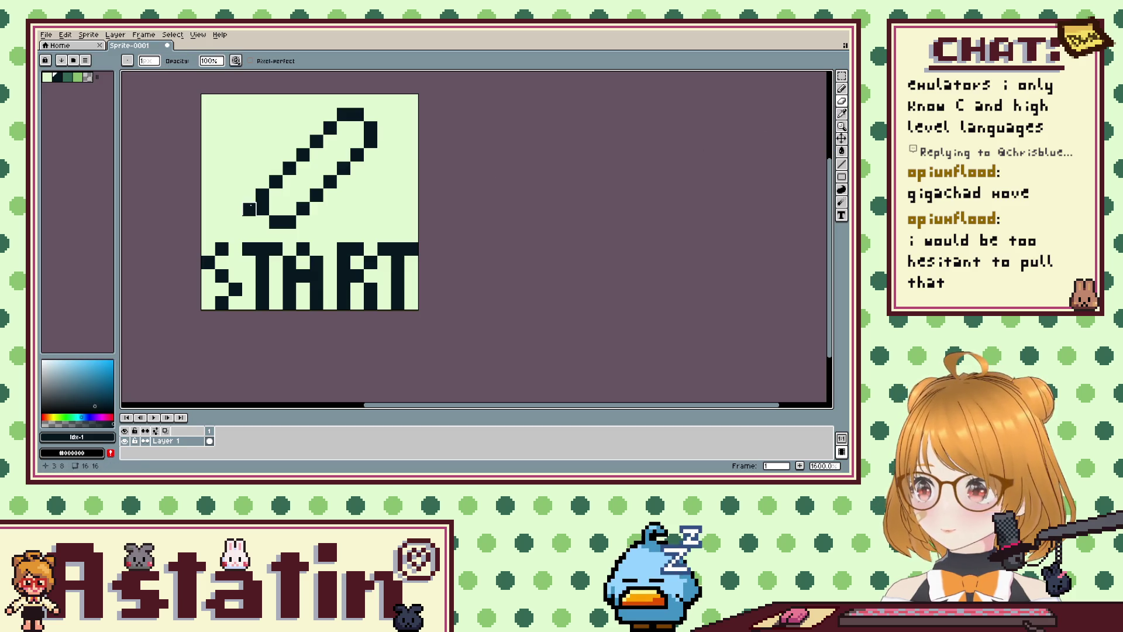
Flood-fill the button outline's interior solid dark.
{"action": "left_click", "coordinate": [842, 151]}
{"action": "left_click", "coordinate": [308, 177]}
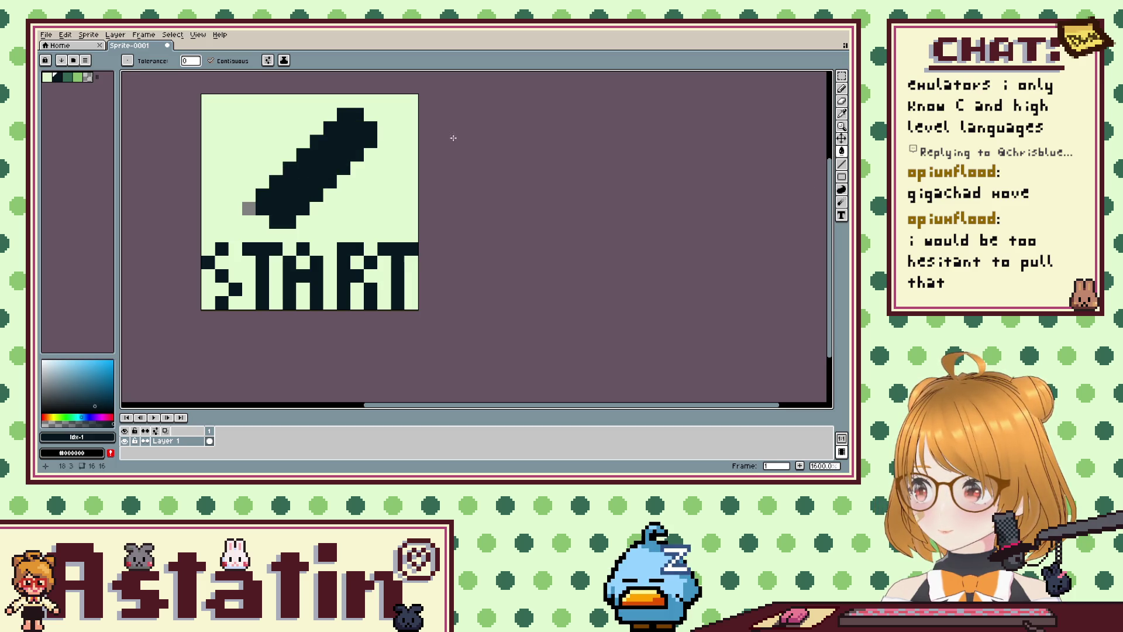
{"action": "left_click", "coordinate": [47, 78]}
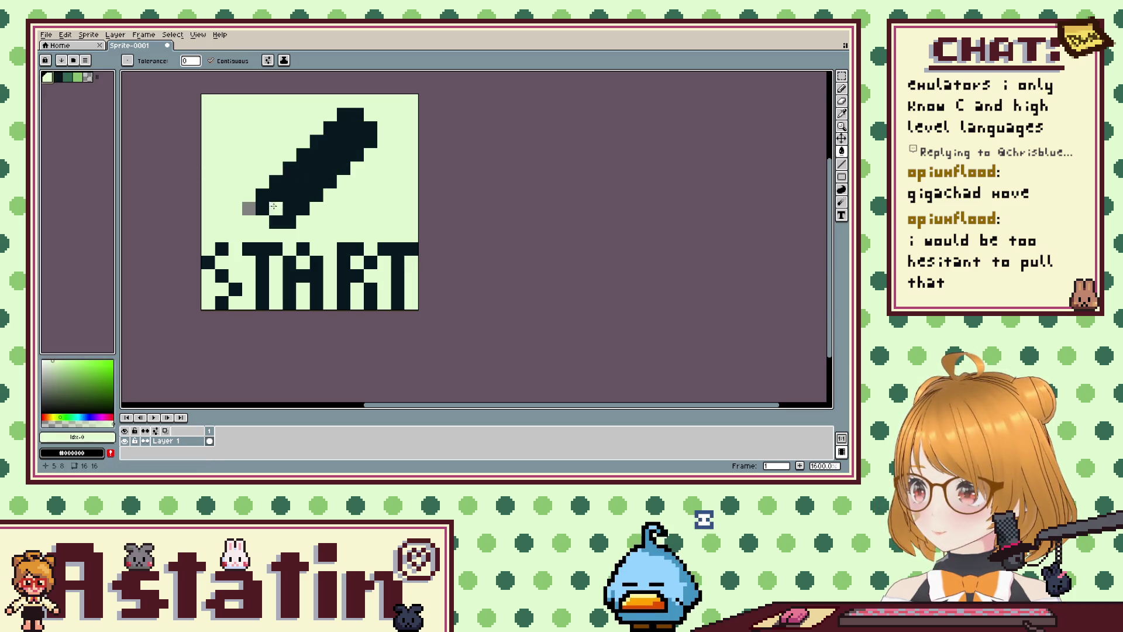
{"action": "left_click", "coordinate": [842, 89]}
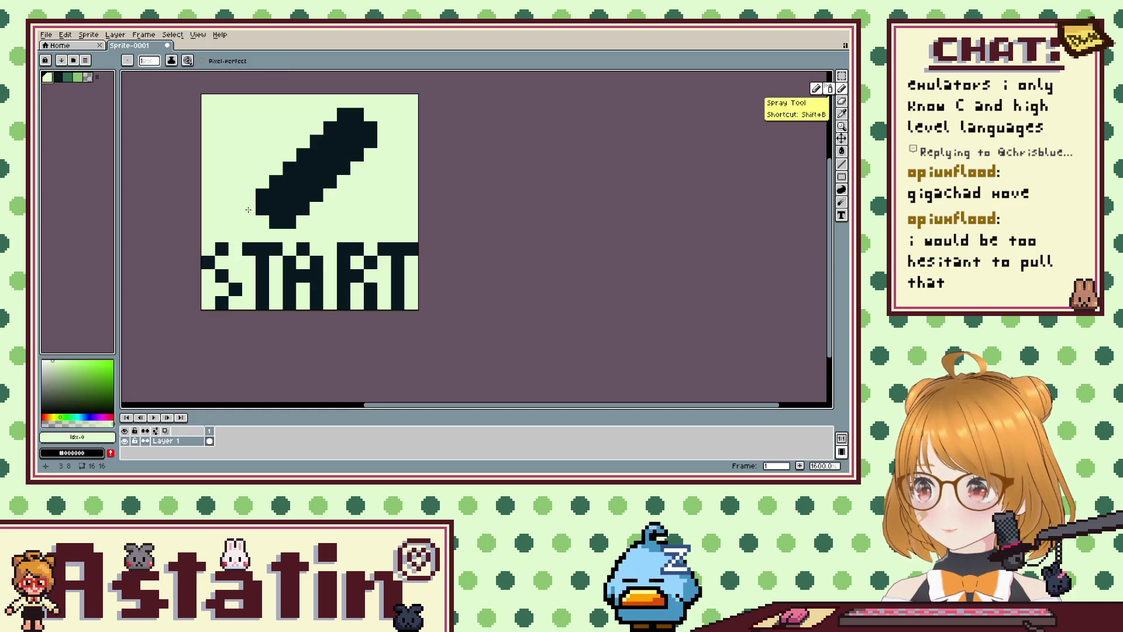
Select all the artwork and shift it up one pixel.
{"action": "key", "text": "m"}
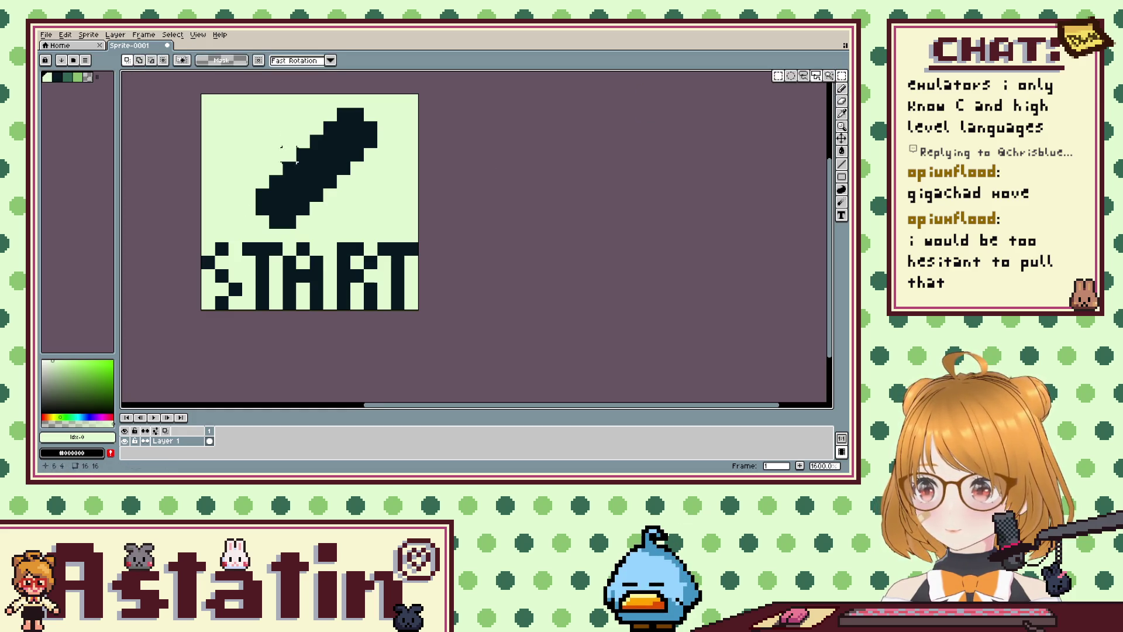
{"action": "mouse_move", "coordinate": [202, 108]}
{"action": "left_mouse_down"}
{"action": "mouse_move", "coordinate": [416, 307]}
{"action": "mouse_move", "coordinate": [402, 280]}
{"action": "left_mouse_up"}
{"action": "key", "text": "ctrl+d"}
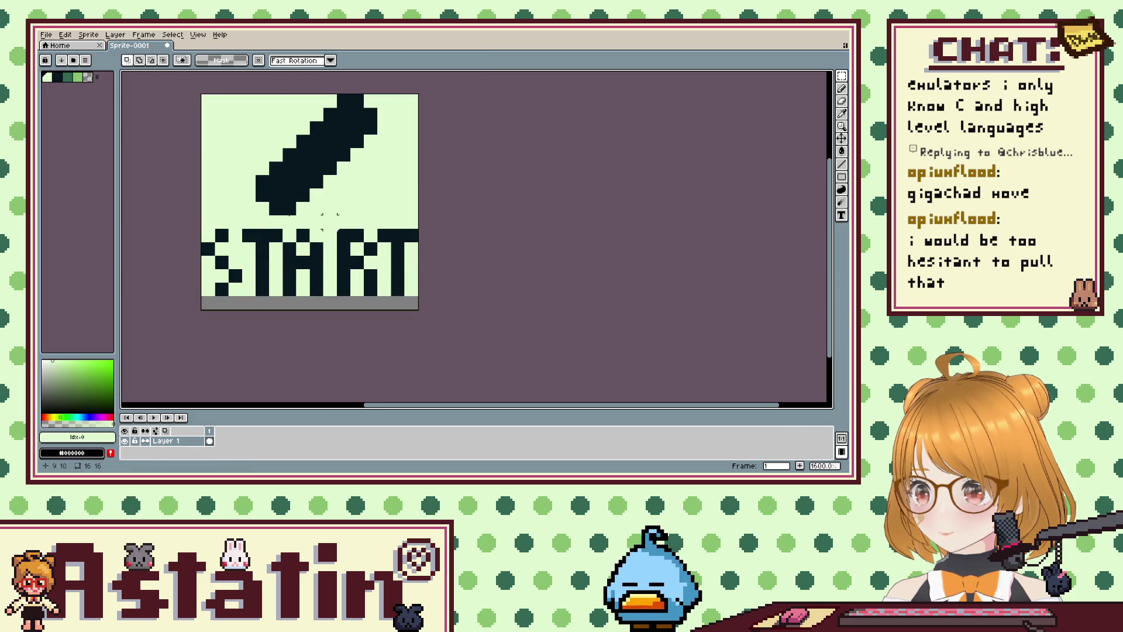
{"action": "left_click", "coordinate": [841, 153]}
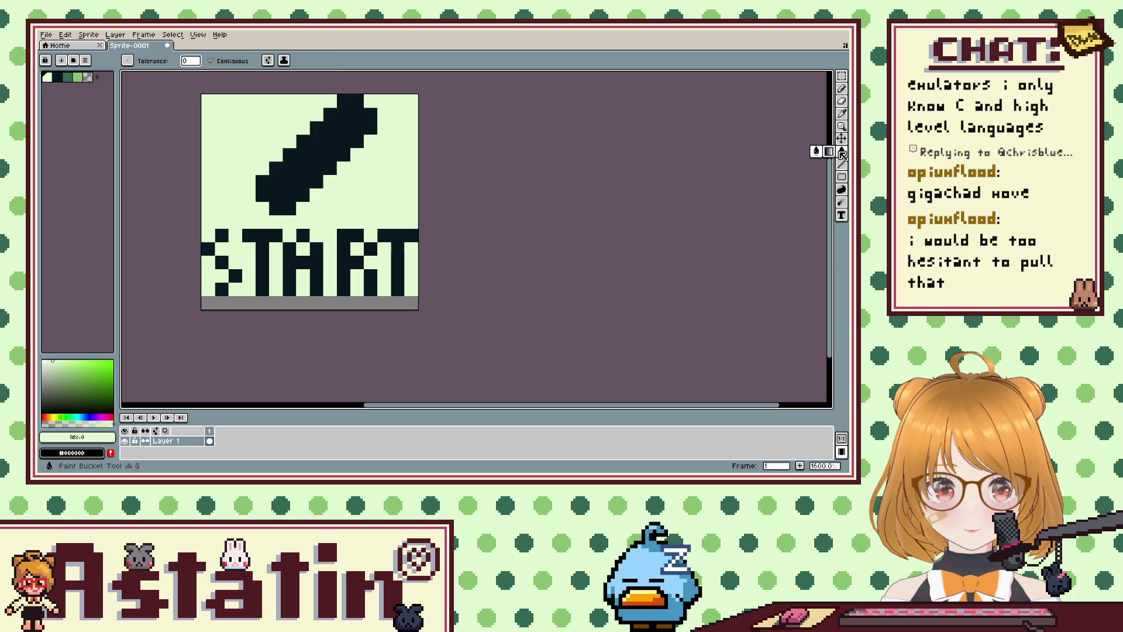
{"action": "scroll", "coordinate": [353, 197], "scroll_direction": "down", "scroll_amount": 5}
{"action": "scroll", "coordinate": [352, 197], "scroll_direction": "up", "scroll_amount": 1}
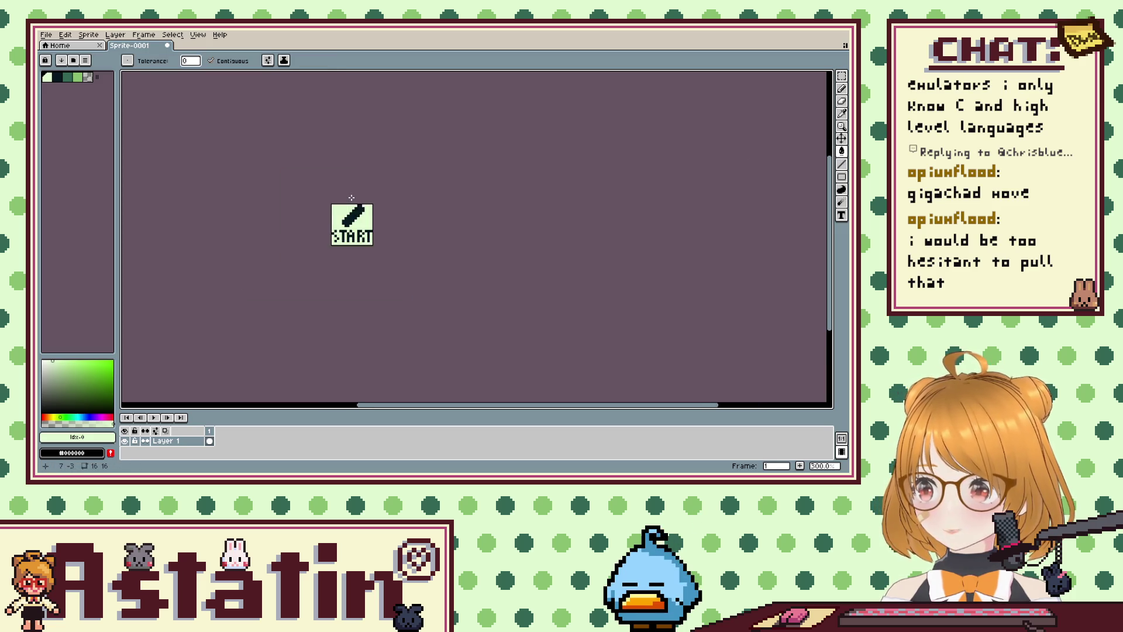
{"action": "scroll", "coordinate": [353, 196], "scroll_direction": "up", "scroll_amount": 3}
{"action": "scroll", "coordinate": [393, 246], "scroll_direction": "up", "scroll_amount": 1}
{"action": "scroll", "coordinate": [393, 246], "scroll_direction": "up", "scroll_amount": 1}
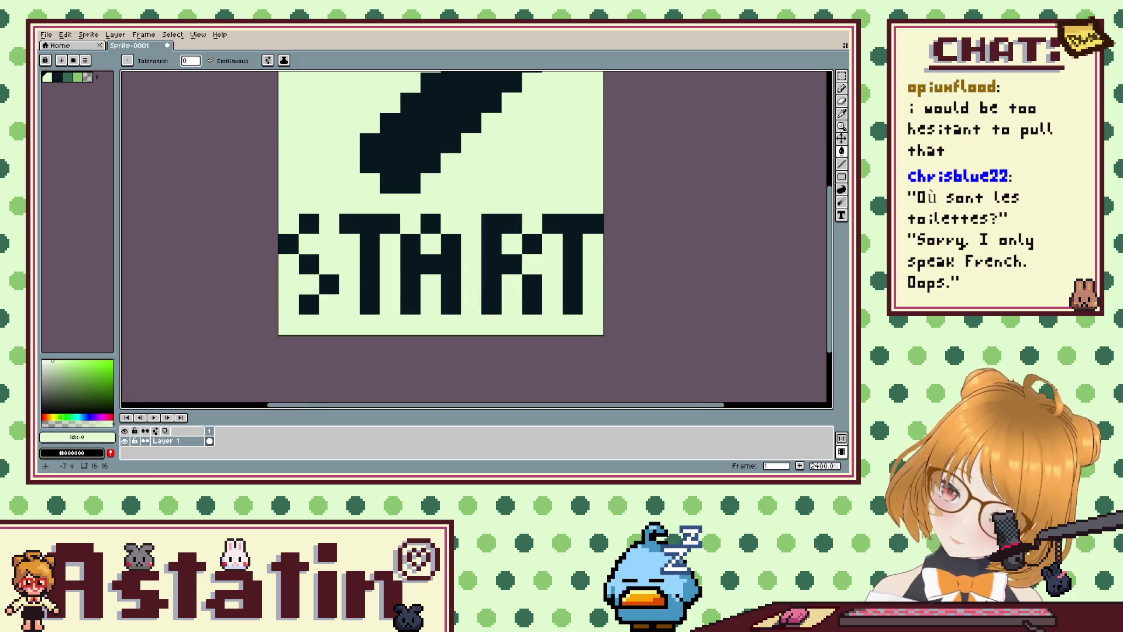
Add black pixels to the S at its bottom-left and inside.
{"action": "left_click", "coordinate": [56, 77]}
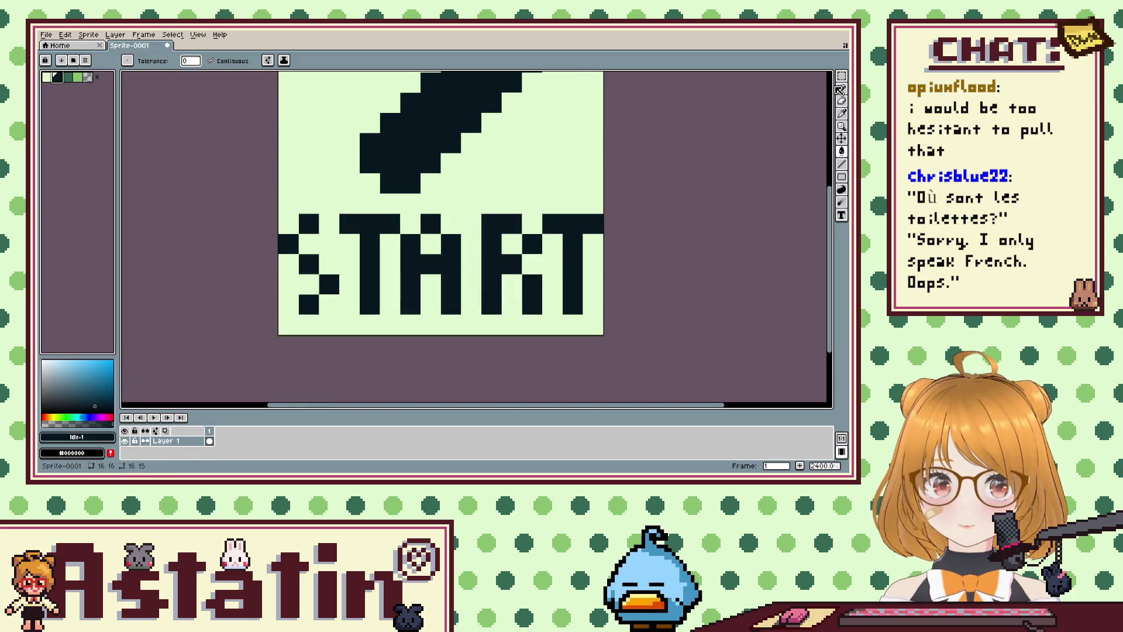
{"action": "left_click", "coordinate": [842, 89]}
{"action": "left_click", "coordinate": [289, 305]}
{"action": "left_click", "coordinate": [309, 244]}
{"action": "scroll", "coordinate": [309, 244], "scroll_direction": "down", "scroll_amount": 1}
{"action": "scroll", "coordinate": [409, 222], "scroll_direction": "up", "scroll_amount": 1}
{"action": "scroll", "coordinate": [410, 222], "scroll_direction": "up", "scroll_amount": 1}
{"action": "scroll", "coordinate": [500, 216], "scroll_direction": "down", "scroll_amount": 5}
{"action": "scroll", "coordinate": [500, 216], "scroll_direction": "down", "scroll_amount": 2}
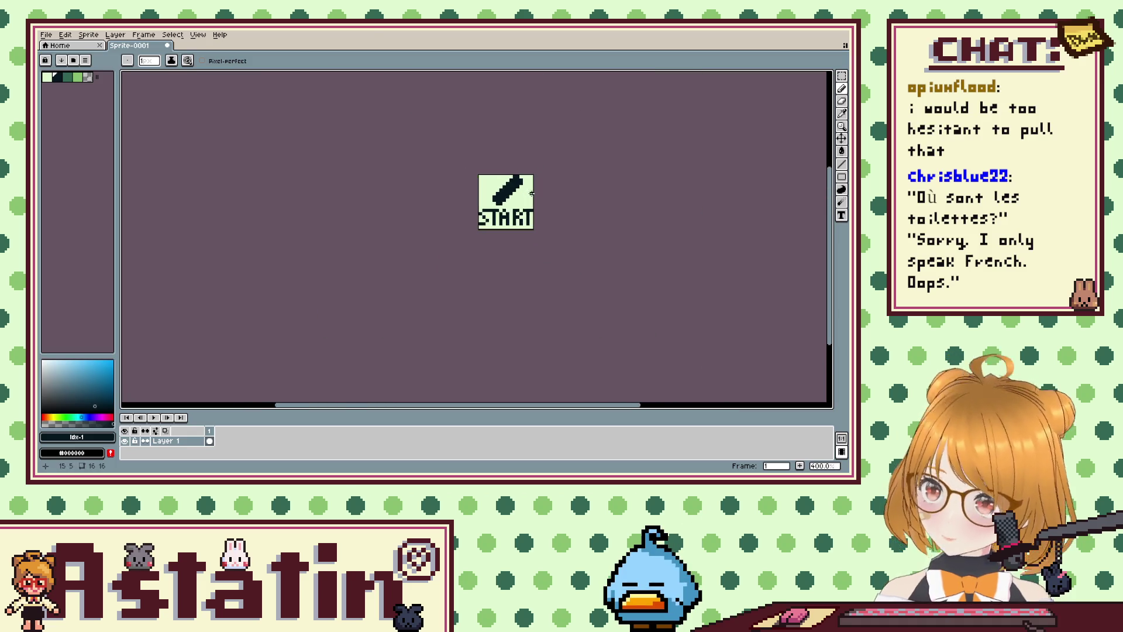
{"action": "scroll", "coordinate": [541, 196], "scroll_direction": "down", "scroll_amount": 2}
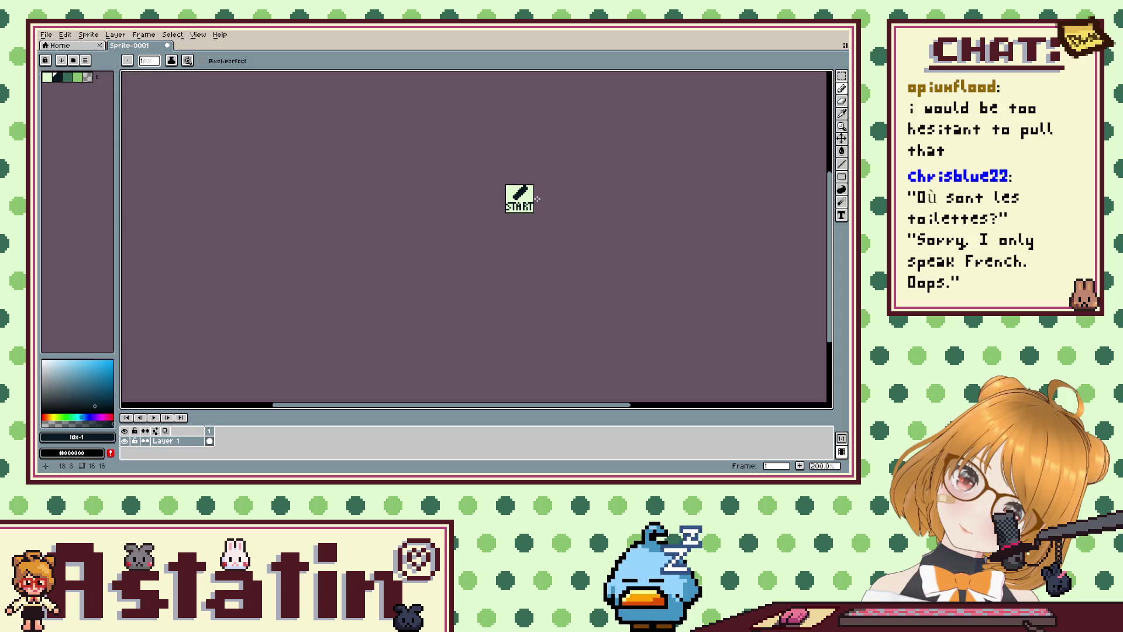
{"action": "scroll", "coordinate": [537, 199], "scroll_direction": "down", "scroll_amount": 1}
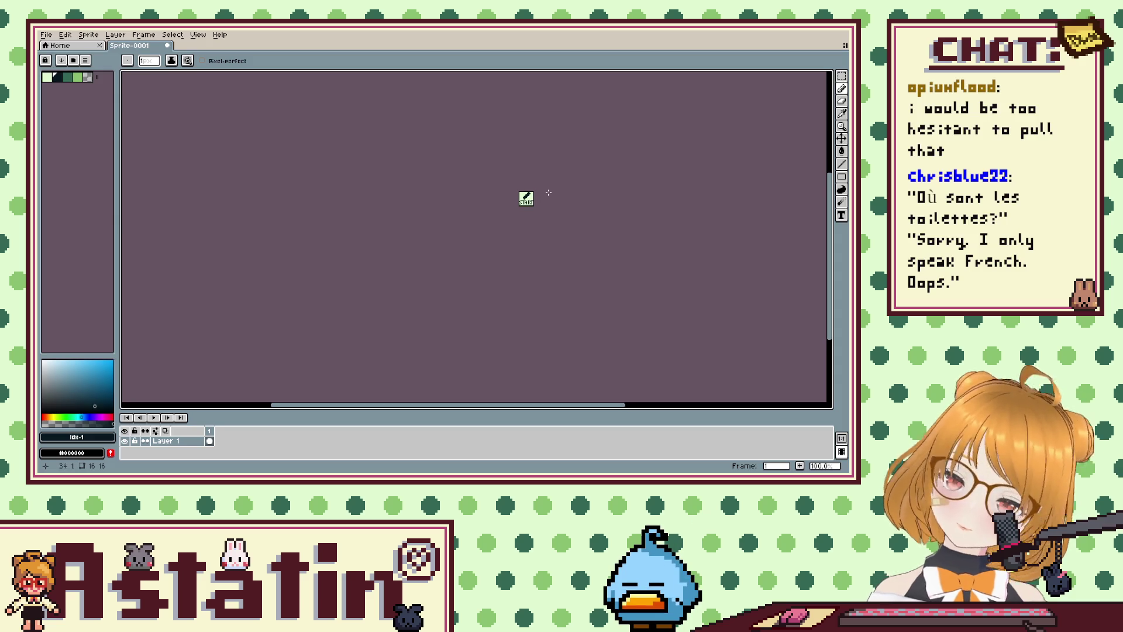
{"action": "scroll", "coordinate": [547, 193], "scroll_direction": "down", "scroll_amount": 1}
{"action": "scroll", "coordinate": [549, 191], "scroll_direction": "up", "scroll_amount": 1}
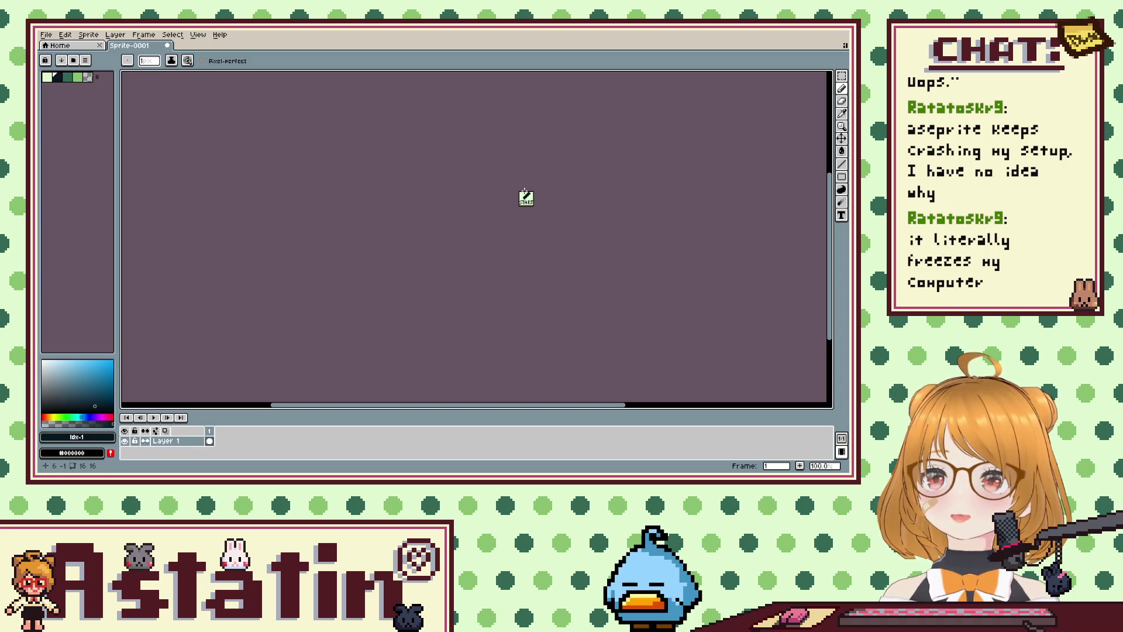
Paint mid-green shadow pixels down the button's right edge and below its bottom end.
{"action": "scroll", "coordinate": [553, 196], "scroll_direction": "up", "scroll_amount": 4}
{"action": "scroll", "coordinate": [553, 196], "scroll_direction": "up", "scroll_amount": 5}
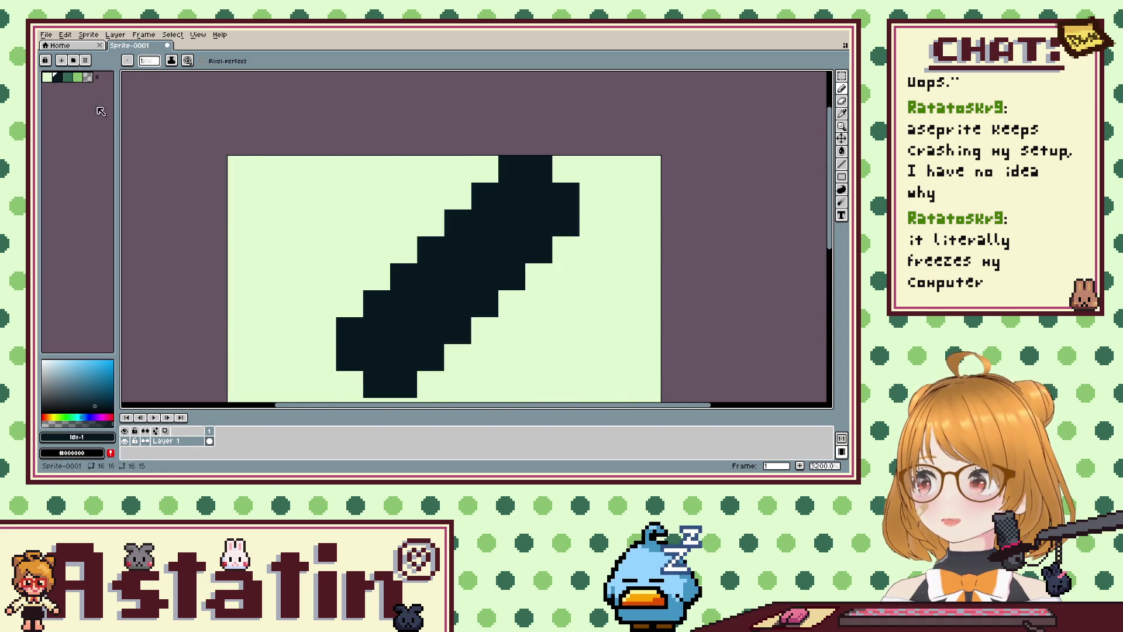
{"action": "scroll", "coordinate": [252, 193], "scroll_direction": "down", "scroll_amount": 3}
{"action": "scroll", "coordinate": [229, 222], "scroll_direction": "up", "scroll_amount": 2}
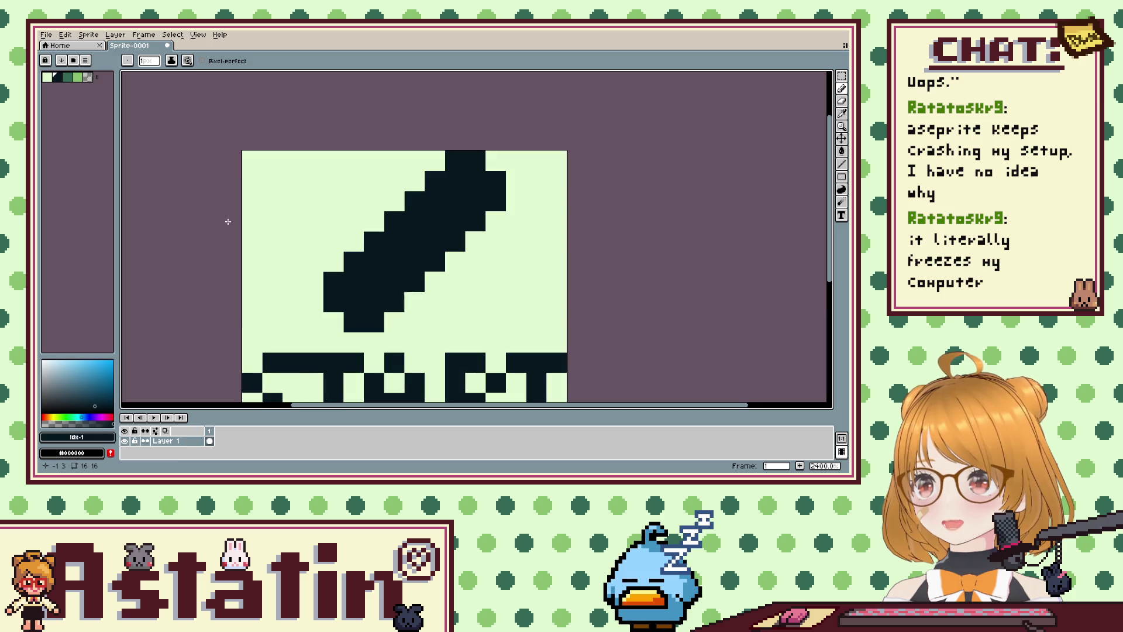
{"action": "left_click", "coordinate": [78, 76]}
{"action": "left_click", "coordinate": [550, 166]}
{"action": "mouse_move", "coordinate": [496, 161]}
{"action": "left_mouse_down"}
{"action": "mouse_move", "coordinate": [502, 222]}
{"action": "mouse_move", "coordinate": [457, 282]}
{"action": "mouse_move", "coordinate": [425, 288]}
{"action": "left_mouse_up"}
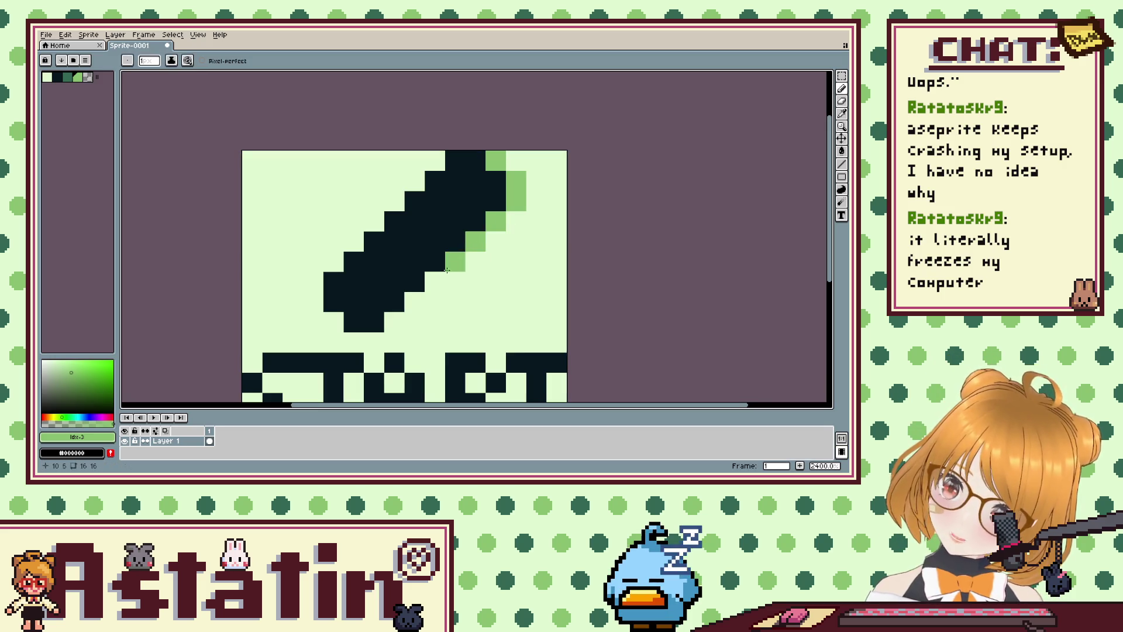
{"action": "left_click", "coordinate": [393, 322]}
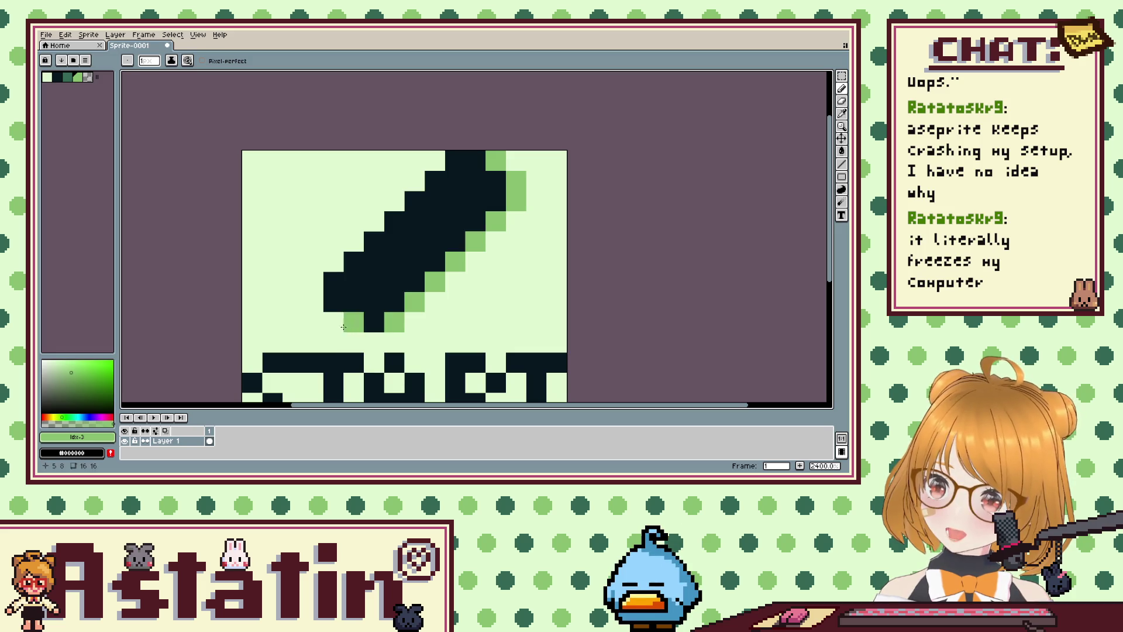
{"action": "left_click", "coordinate": [331, 323]}
{"action": "left_click", "coordinate": [354, 342]}
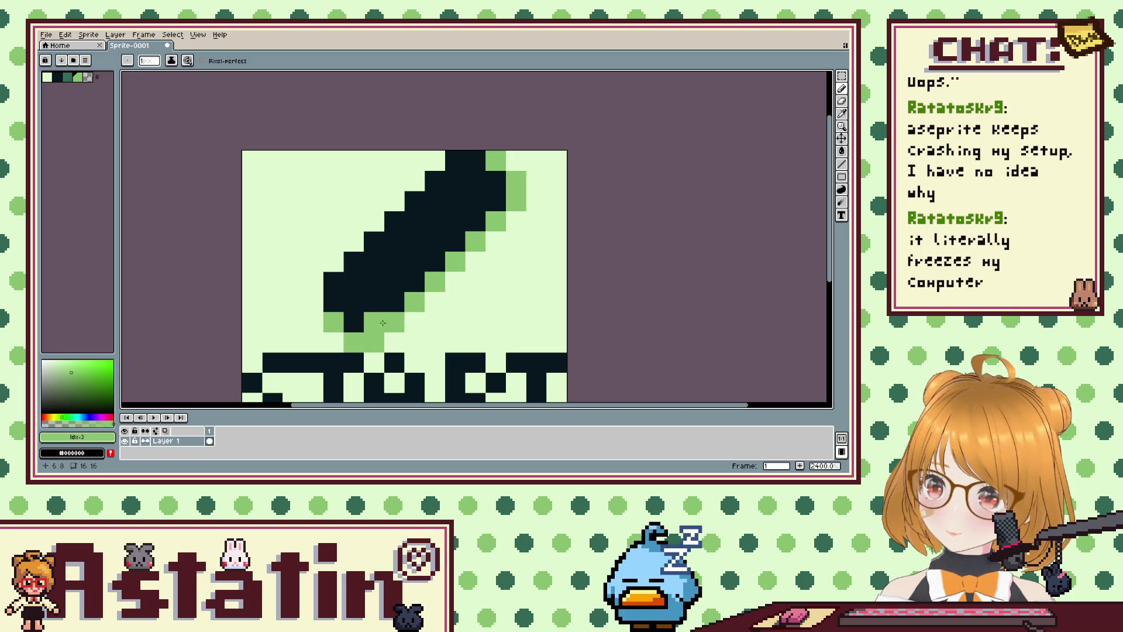
{"action": "left_click", "coordinate": [454, 287]}
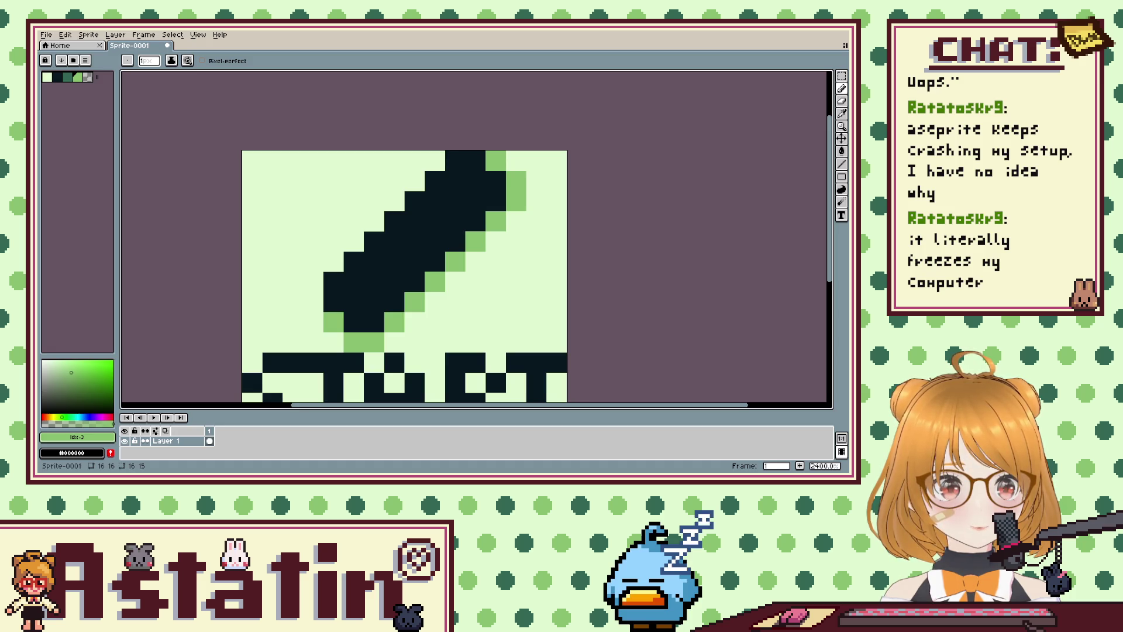
{"action": "scroll", "coordinate": [345, 302], "scroll_direction": "down", "scroll_amount": 1}
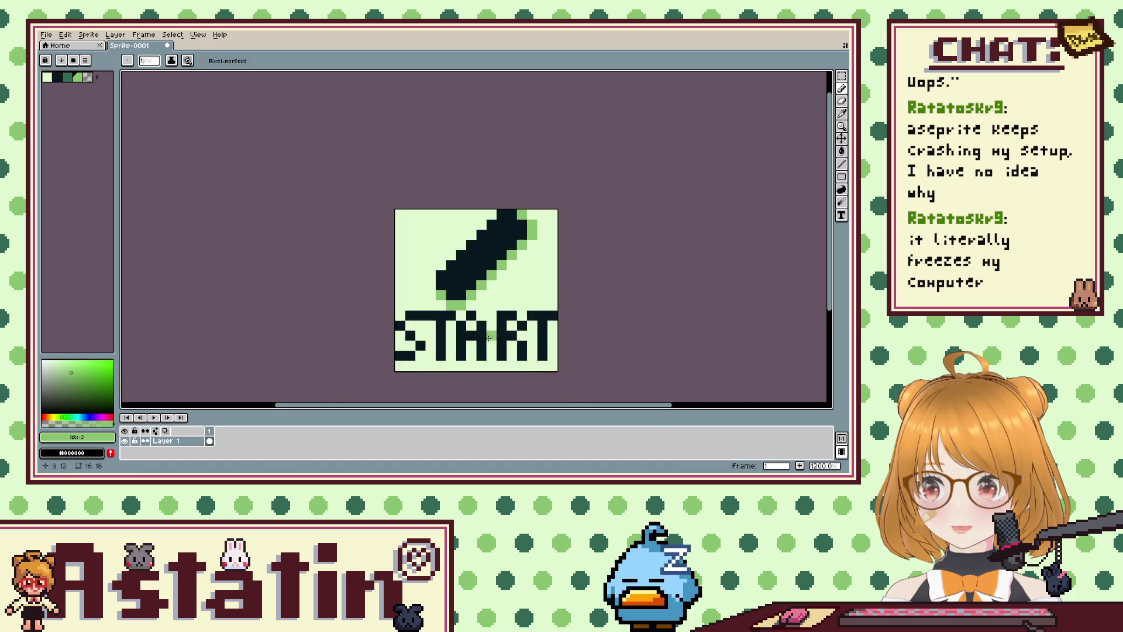
Paint green shadow pixels across the S, the R and beside the T.
{"action": "scroll", "coordinate": [345, 301], "scroll_direction": "up", "scroll_amount": 1}
{"action": "mouse_move", "coordinate": [345, 303]}
{"action": "left_mouse_down"}
{"action": "mouse_move", "coordinate": [374, 354]}
{"action": "mouse_move", "coordinate": [316, 383]}
{"action": "mouse_move", "coordinate": [338, 388]}
{"action": "mouse_move", "coordinate": [413, 319]}
{"action": "mouse_move", "coordinate": [461, 307]}
{"action": "mouse_move", "coordinate": [496, 319]}
{"action": "mouse_move", "coordinate": [501, 368]}
{"action": "mouse_move", "coordinate": [477, 289]}
{"action": "mouse_move", "coordinate": [459, 351]}
{"action": "left_mouse_up"}
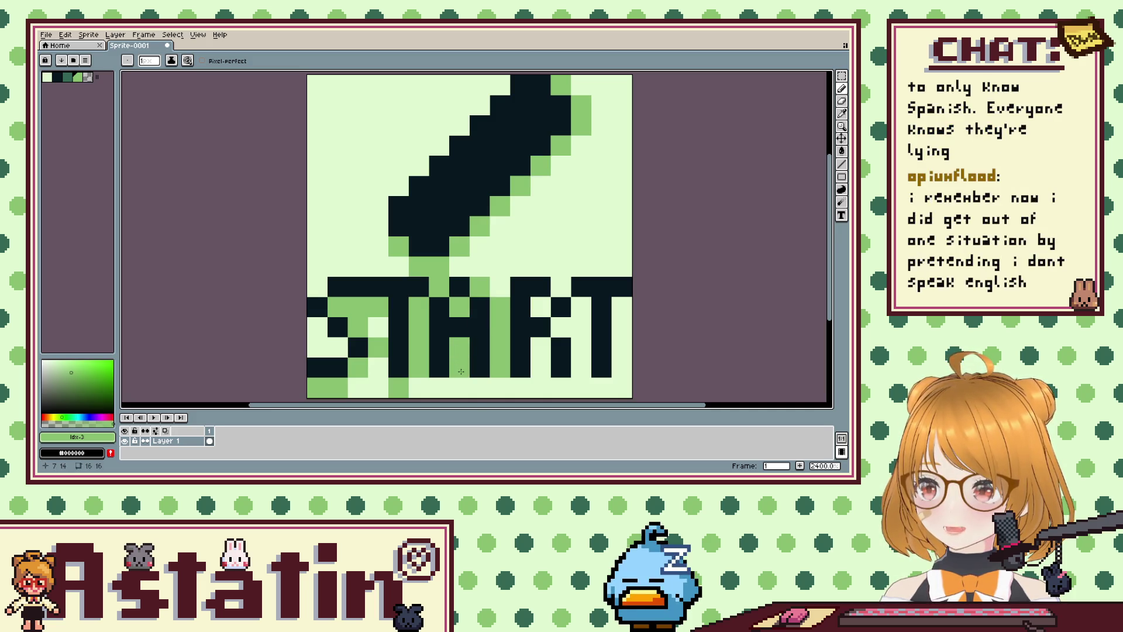
{"action": "left_click", "coordinate": [542, 367]}
{"action": "mouse_move", "coordinate": [540, 362]}
{"action": "left_mouse_down"}
{"action": "mouse_move", "coordinate": [581, 307]}
{"action": "mouse_move", "coordinate": [541, 310]}
{"action": "left_mouse_up"}
{"action": "left_click", "coordinate": [560, 286]}
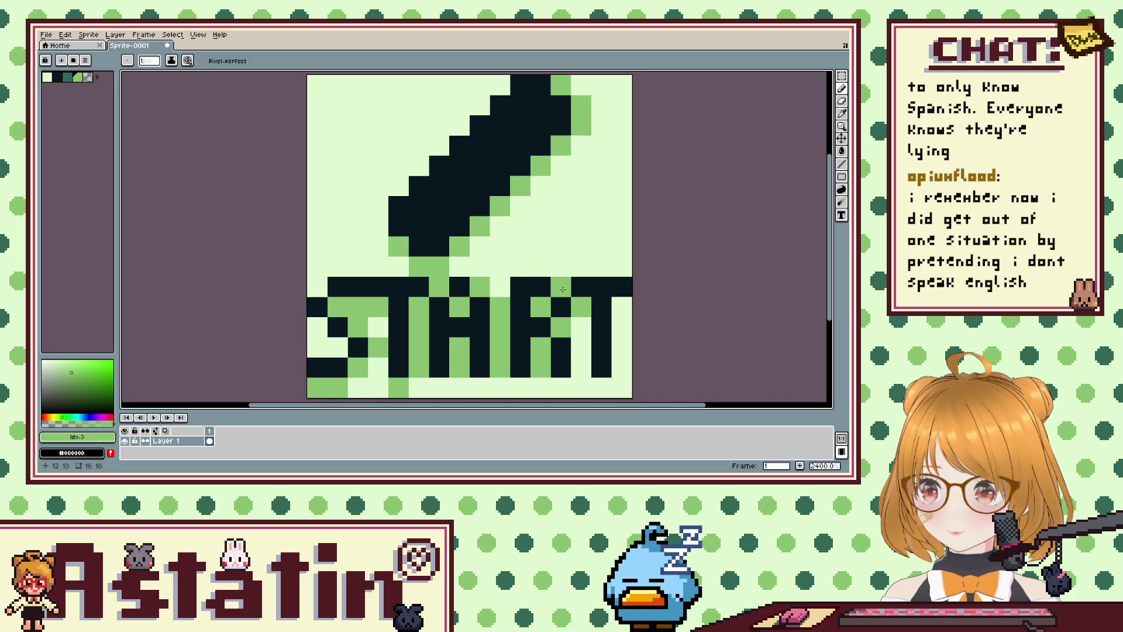
{"action": "left_click", "coordinate": [578, 345]}
{"action": "mouse_move", "coordinate": [578, 370]}
{"action": "left_mouse_down"}
{"action": "mouse_move", "coordinate": [622, 367]}
{"action": "mouse_move", "coordinate": [621, 316]}
{"action": "left_mouse_up"}
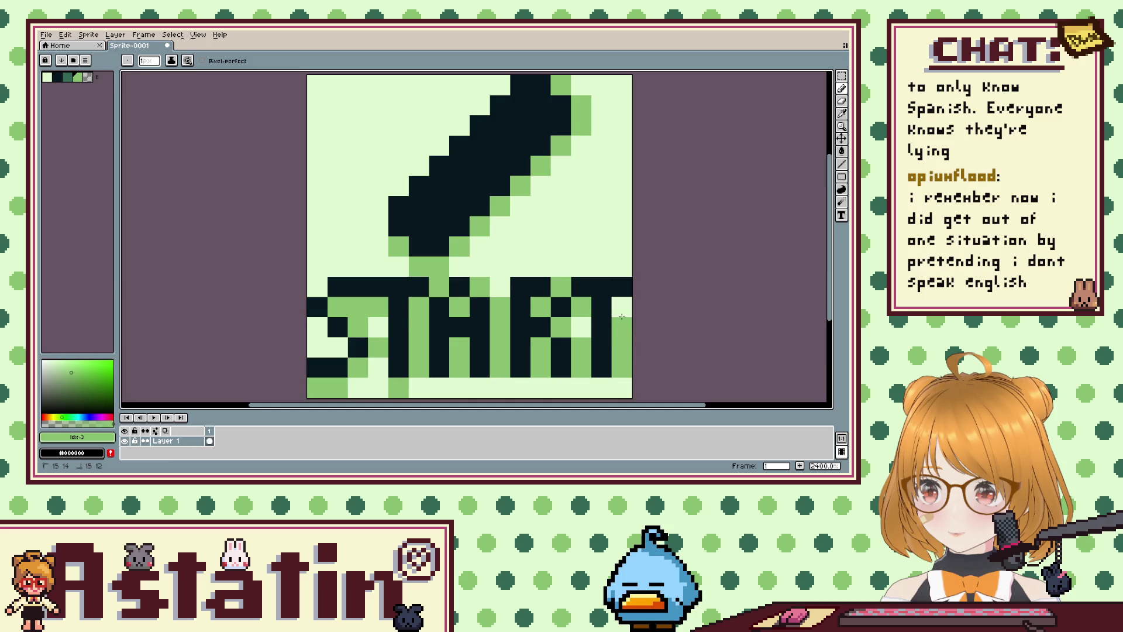
Clear the stray green pixel at the right edge and thicken the S with black pixels.
{"action": "scroll", "coordinate": [615, 303], "scroll_direction": "down", "scroll_amount": 4}
{"action": "scroll", "coordinate": [588, 303], "scroll_direction": "up", "scroll_amount": 2}
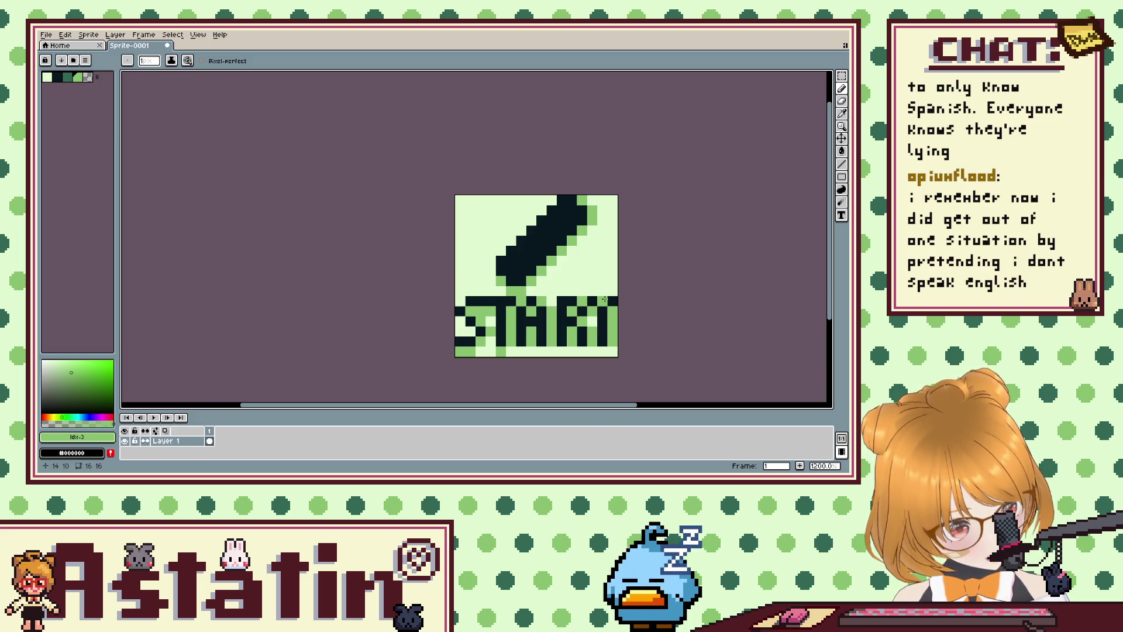
{"action": "scroll", "coordinate": [592, 303], "scroll_direction": "up", "scroll_amount": 2}
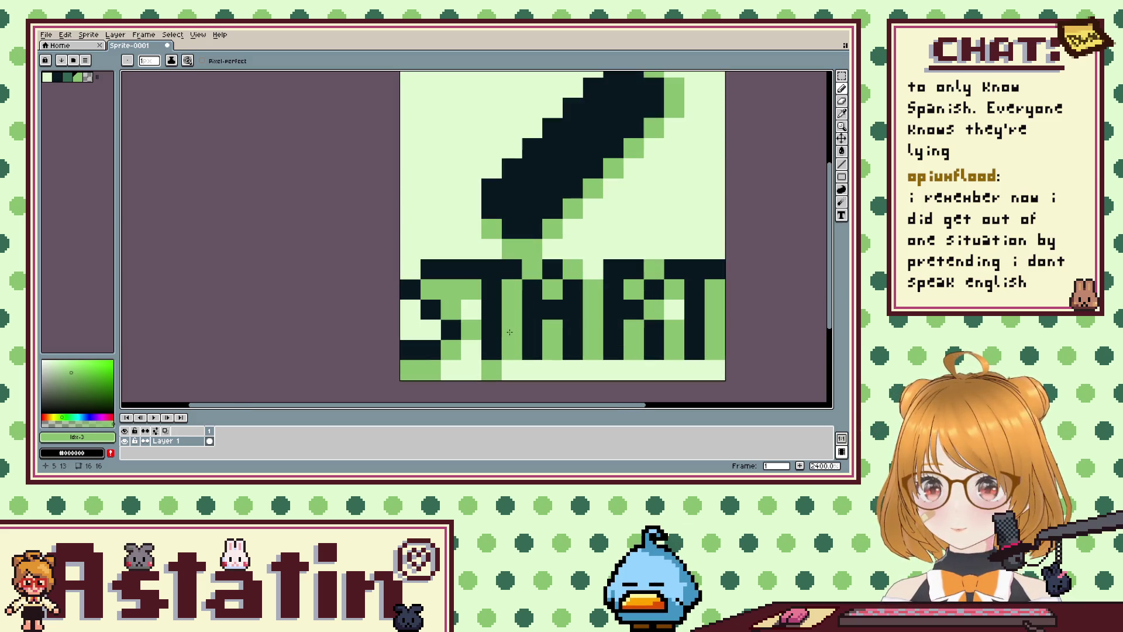
{"action": "left_click", "coordinate": [715, 209]}
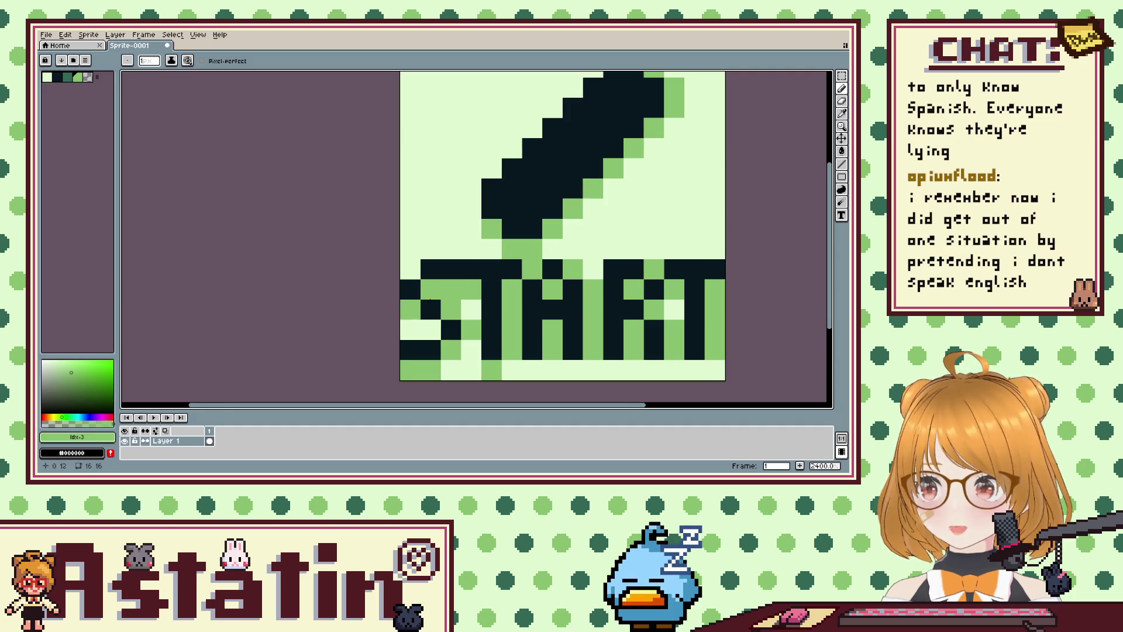
{"action": "left_click", "coordinate": [57, 77]}
{"action": "left_click_drag", "start_coordinate": [471, 331], "coordinate": [431, 290]}
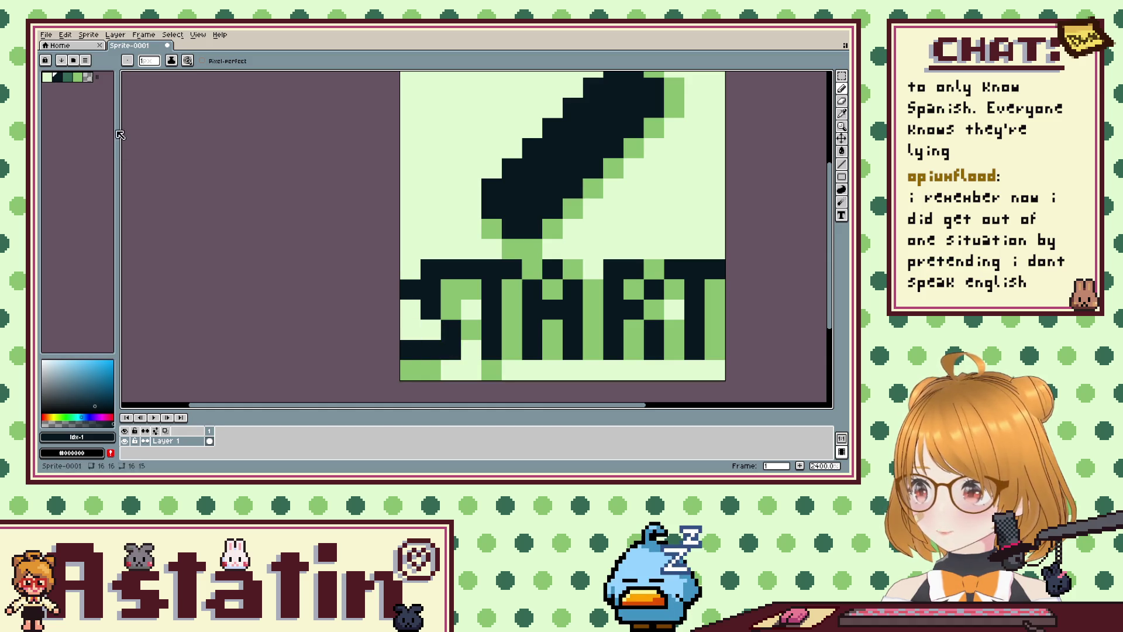
Erase two dark pixels of the S with the pale colour, then undo those strokes.
{"action": "left_click", "coordinate": [47, 77]}
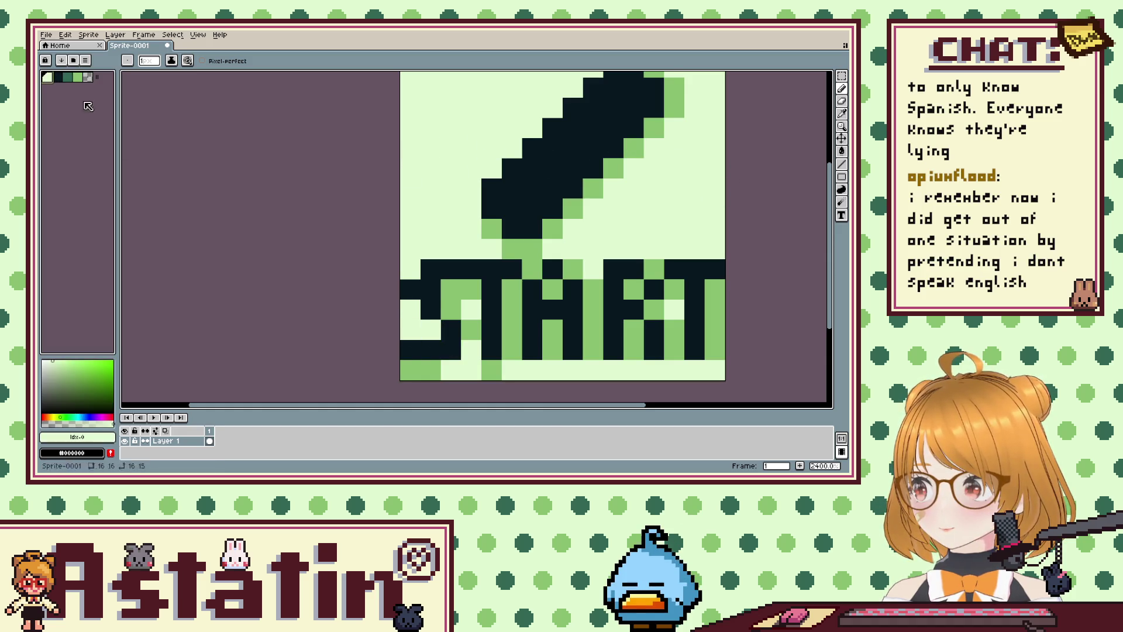
{"action": "left_click_drag", "start_coordinate": [430, 308], "coordinate": [410, 289]}
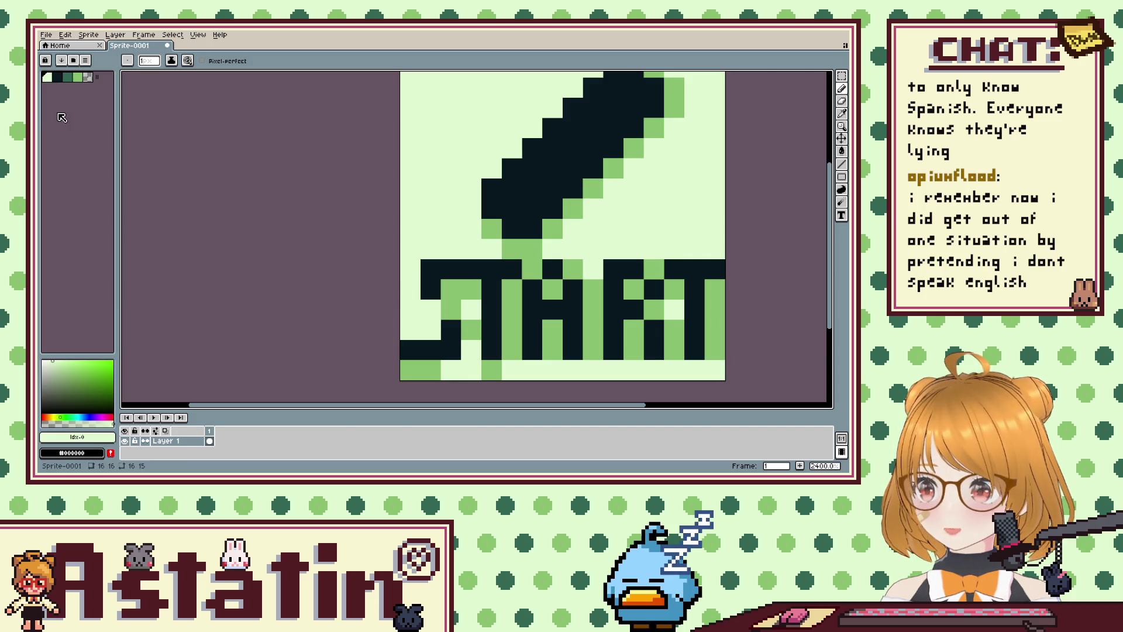
{"action": "left_click", "coordinate": [57, 76]}
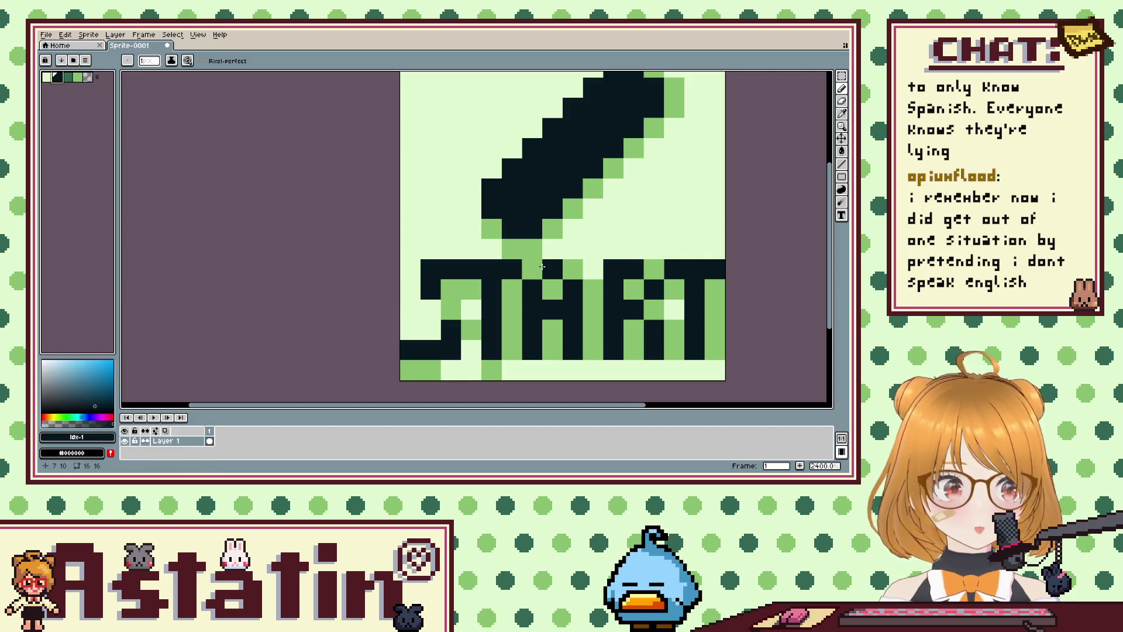
{"action": "key", "text": "ctrl+z"}
{"action": "key", "text": "ctrl+z"}
{"action": "key", "text": "ctrl+z"}
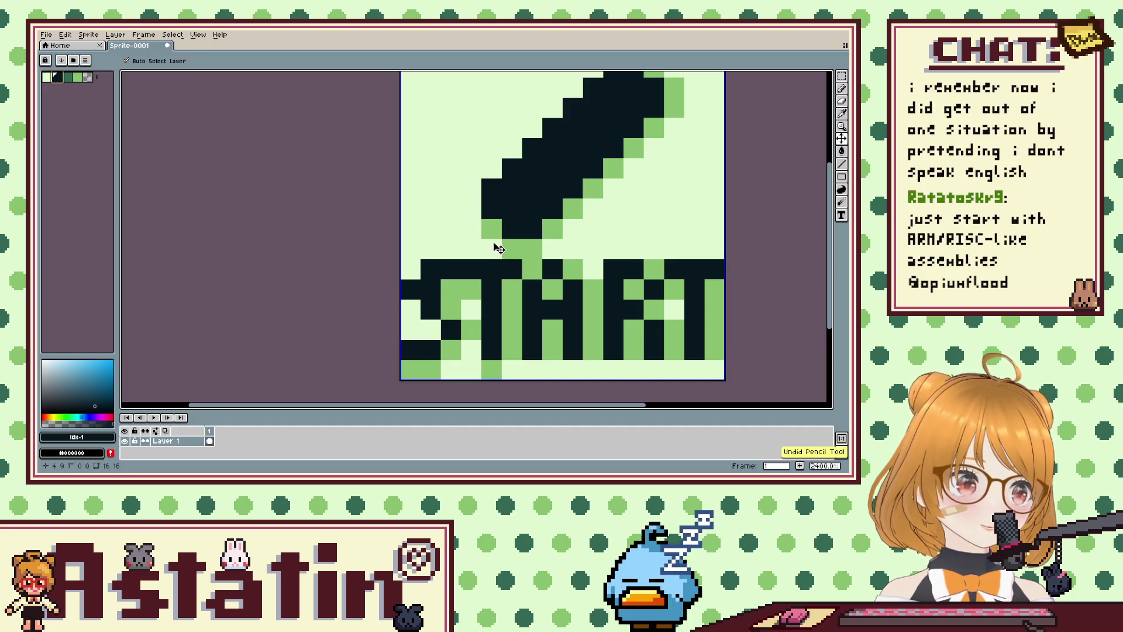
{"action": "key", "text": "ctrl+z"}
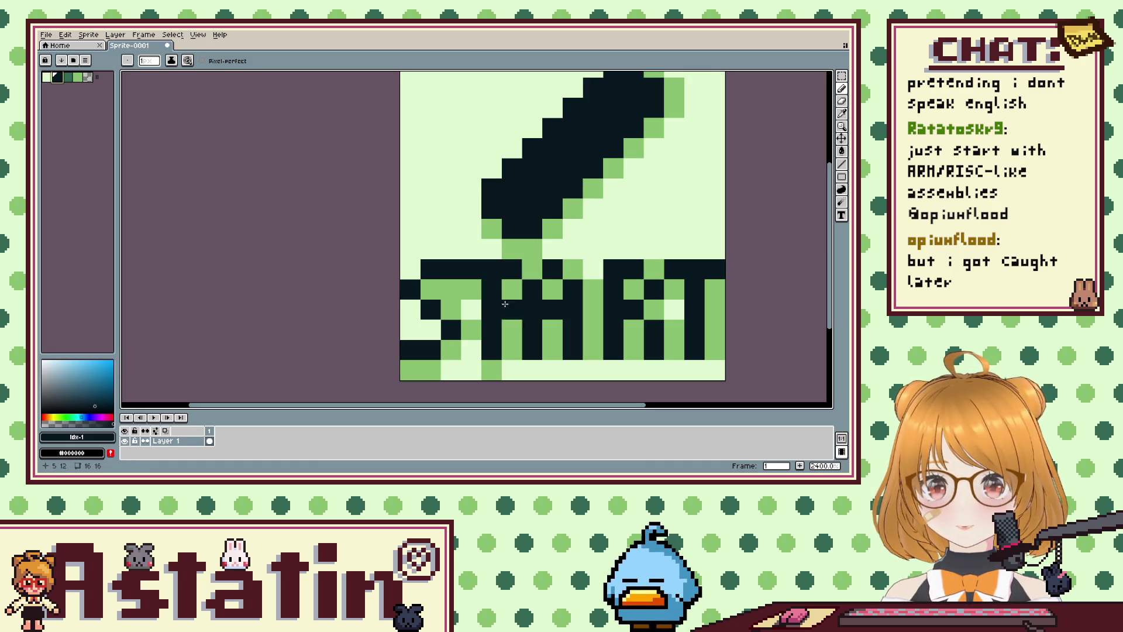
Clear the green along the bottom row and add mid-green pixels under the S and at START's bottom-left.
{"action": "left_click", "coordinate": [46, 77]}
{"action": "mouse_move", "coordinate": [492, 370]}
{"action": "left_mouse_down"}
{"action": "mouse_move", "coordinate": [403, 370]}
{"action": "mouse_move", "coordinate": [466, 334]}
{"action": "mouse_move", "coordinate": [431, 289]}
{"action": "left_mouse_up"}
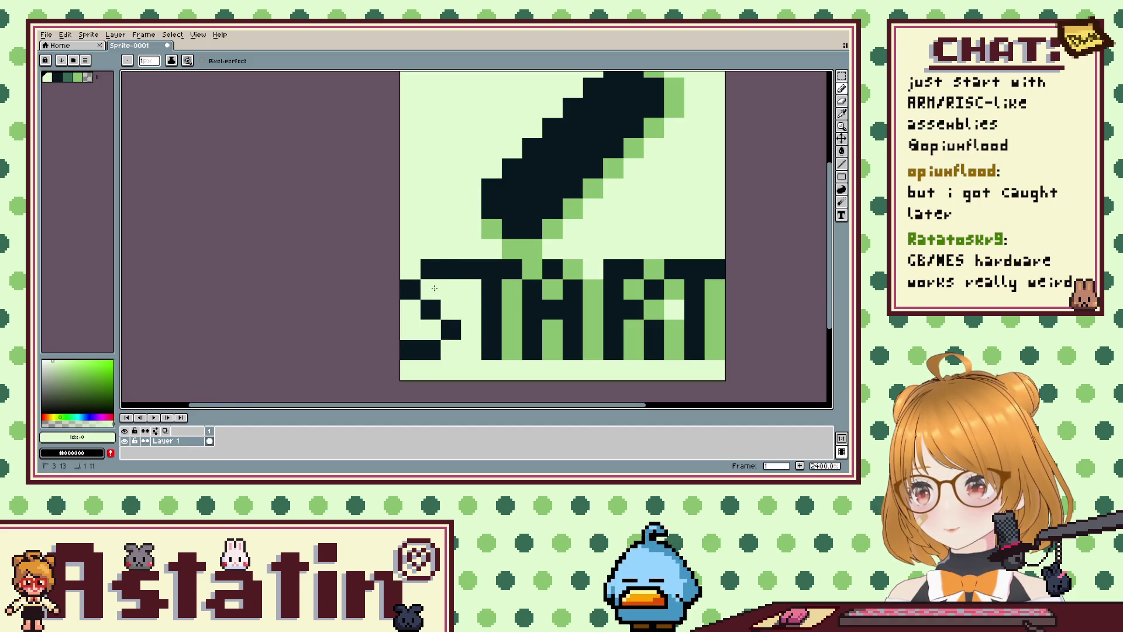
{"action": "left_click", "coordinate": [77, 77]}
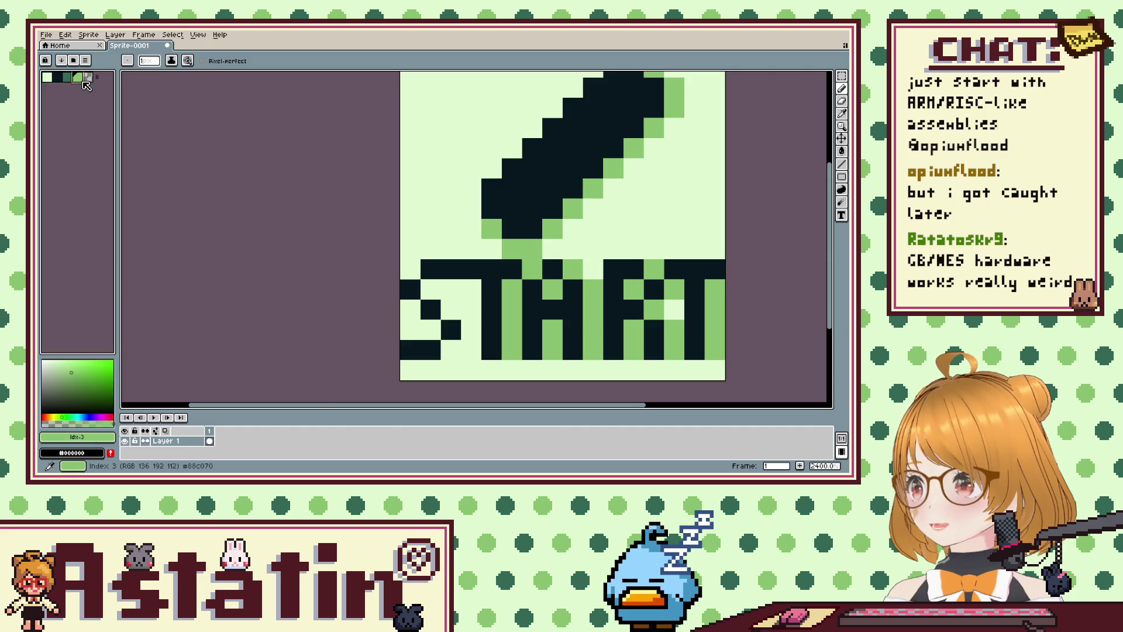
{"action": "left_click", "coordinate": [451, 350]}
{"action": "left_click", "coordinate": [433, 372]}
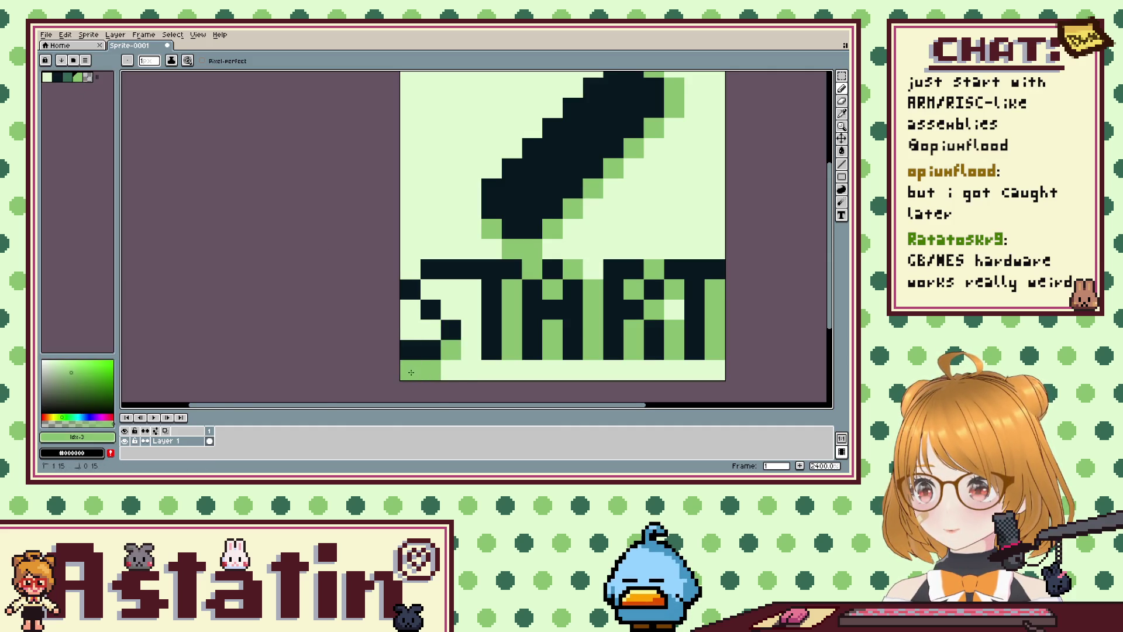
{"action": "left_click_drag", "start_coordinate": [431, 329], "coordinate": [411, 330]}
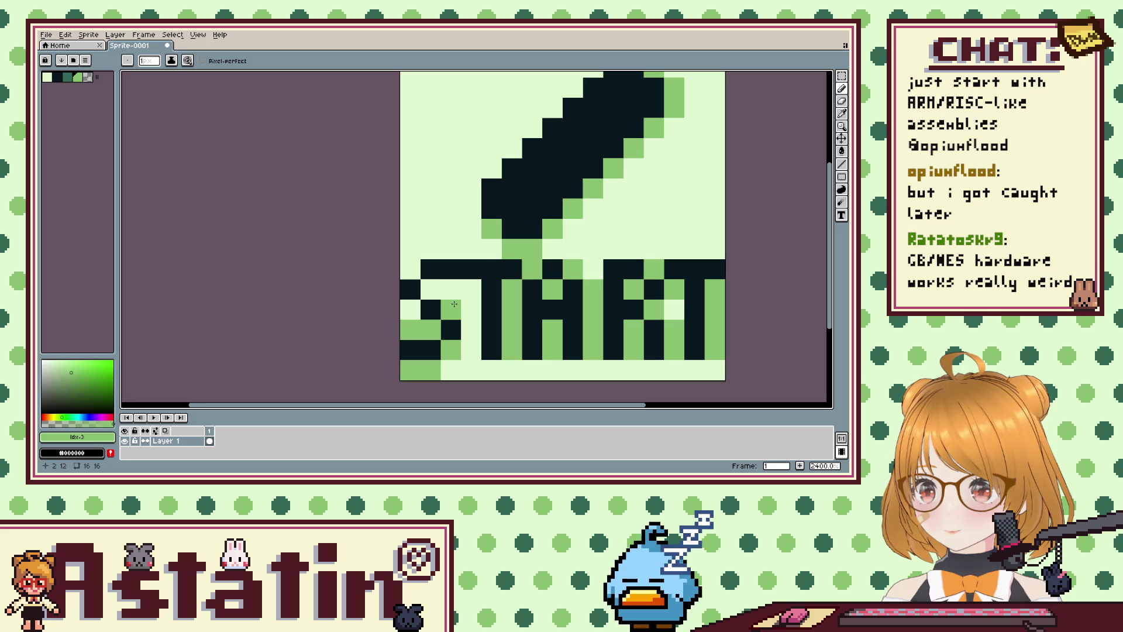
Try mid-green shading on the left of the S, then undo it.
{"action": "left_click", "coordinate": [411, 310]}
{"action": "left_click", "coordinate": [411, 269]}
{"action": "left_click", "coordinate": [432, 269]}
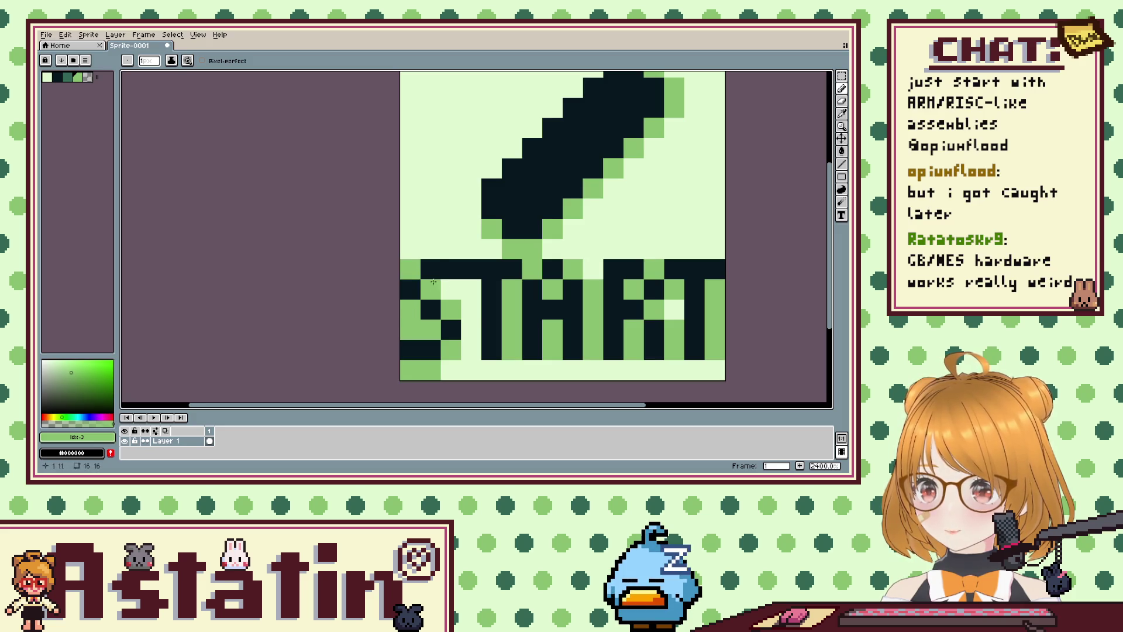
{"action": "key", "text": "ctrl+z"}
{"action": "key", "text": "ctrl+z"}
{"action": "key", "text": "ctrl+z"}
{"action": "key", "text": "ctrl+z"}
{"action": "key", "text": "ctrl+z"}
{"action": "key", "text": "ctrl+z"}
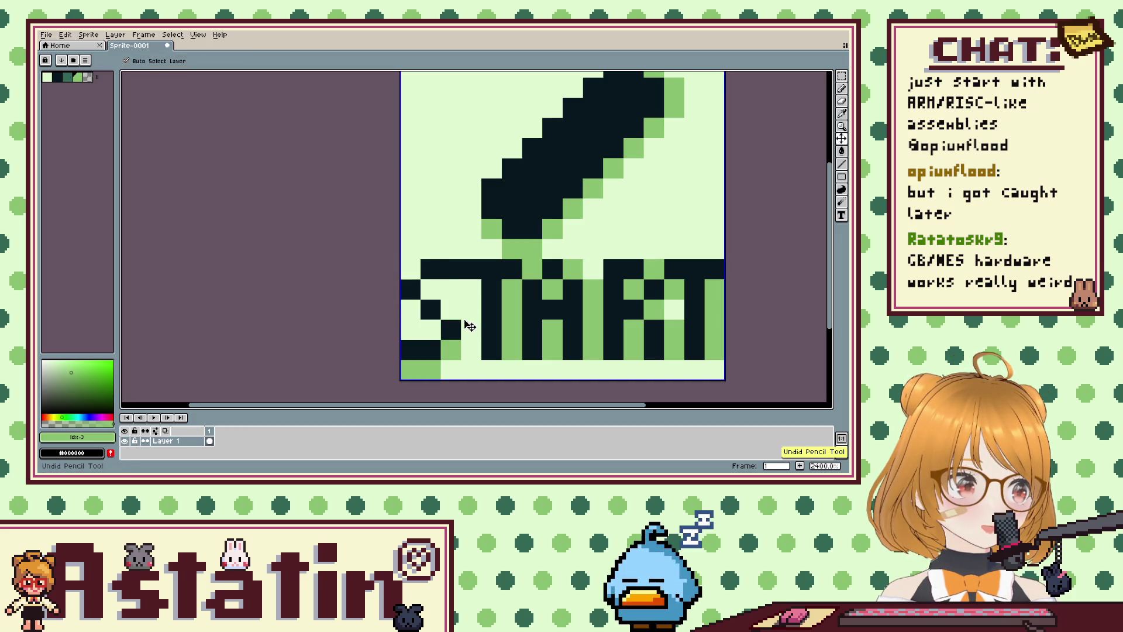
{"action": "key", "text": "ctrl+z"}
Bucket-fill the green areas in the T and A with the pale colour, and fill a gap in the R.
{"action": "left_click", "coordinate": [47, 77]}
{"action": "key", "text": "g"}
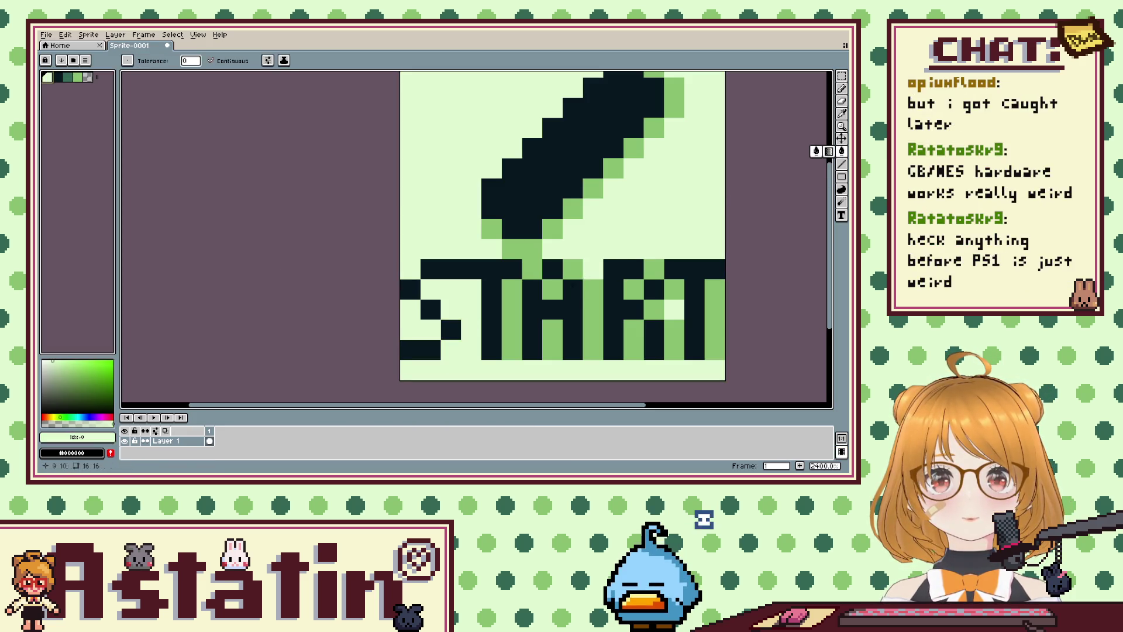
{"action": "left_click", "coordinate": [512, 310]}
{"action": "left_click", "coordinate": [574, 290]}
{"action": "left_click", "coordinate": [593, 328]}
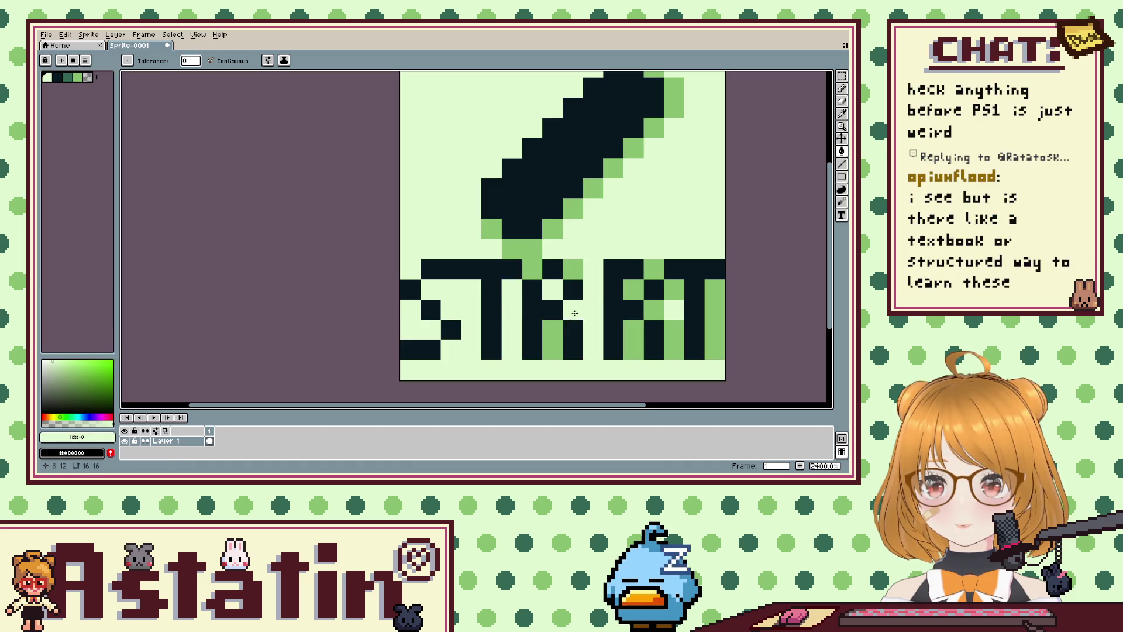
{"action": "left_click", "coordinate": [553, 330]}
{"action": "left_click", "coordinate": [552, 349]}
{"action": "left_click", "coordinate": [574, 270]}
{"action": "right_click", "coordinate": [642, 298]}
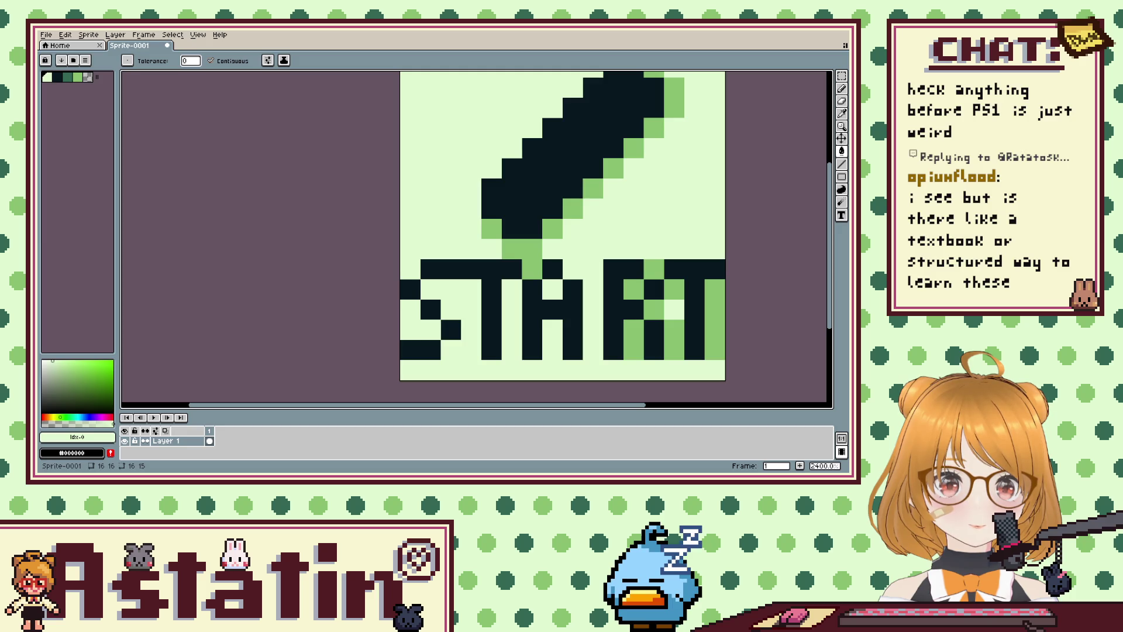
With the Pencil, fill the missing top pixel of the A and repaint pixels of the R.
{"action": "left_click", "coordinate": [553, 272]}
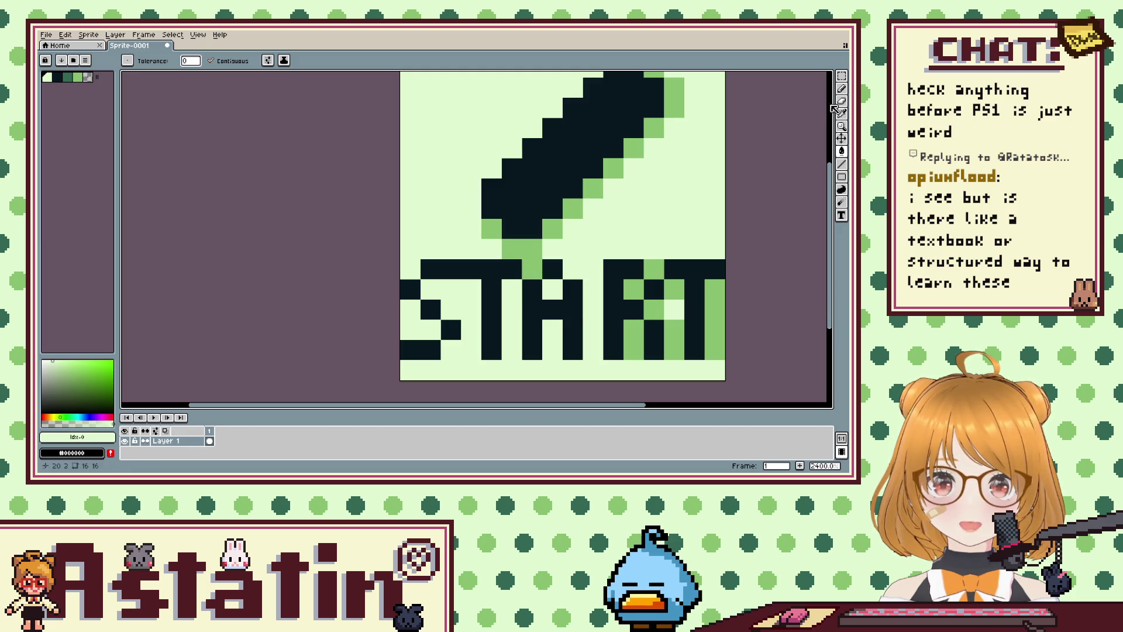
{"action": "left_click", "coordinate": [841, 88]}
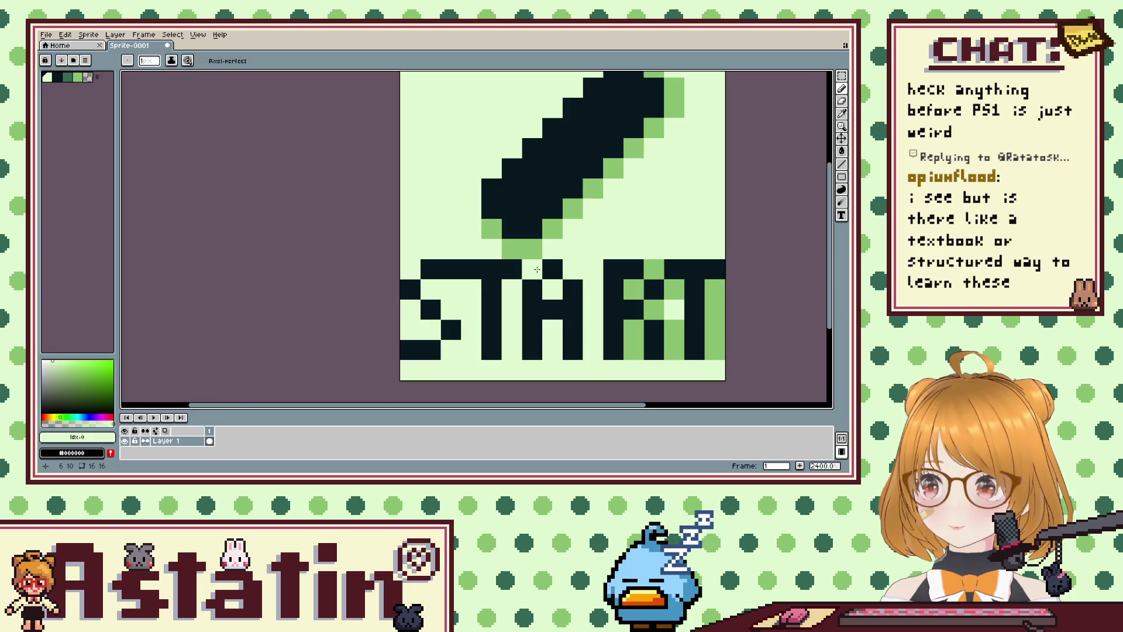
{"action": "left_click", "coordinate": [634, 269]}
{"action": "right_click", "coordinate": [674, 289]}
{"action": "right_click", "coordinate": [654, 290]}
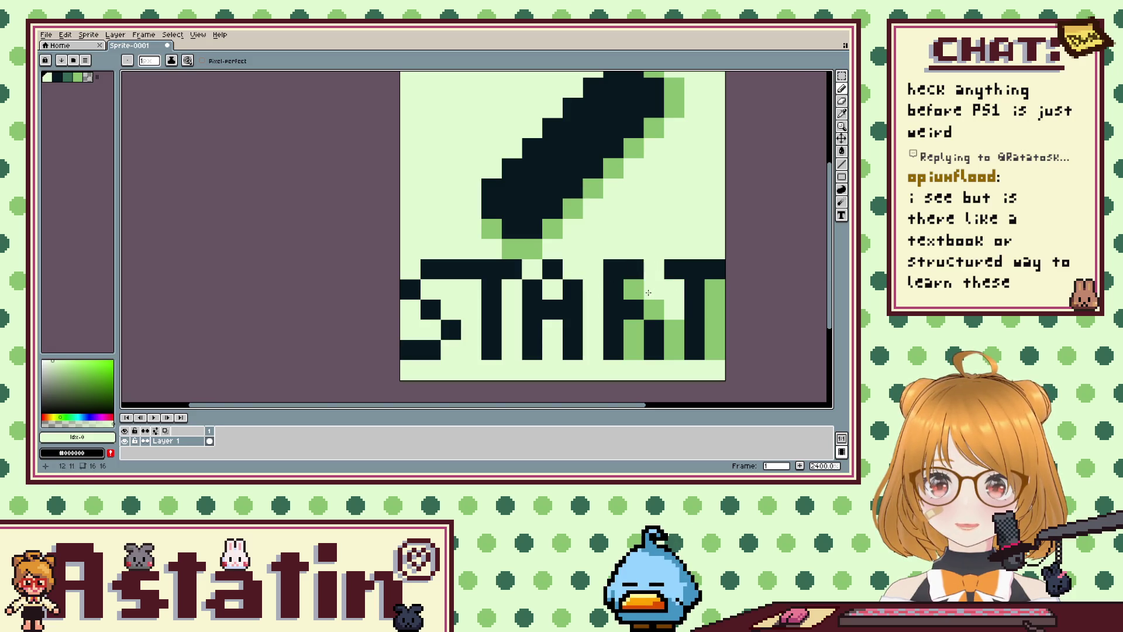
{"action": "left_click", "coordinate": [641, 294]}
Clear the remaining green pixels from the R and T.
{"action": "right_click", "coordinate": [659, 311]}
{"action": "right_click", "coordinate": [674, 320]}
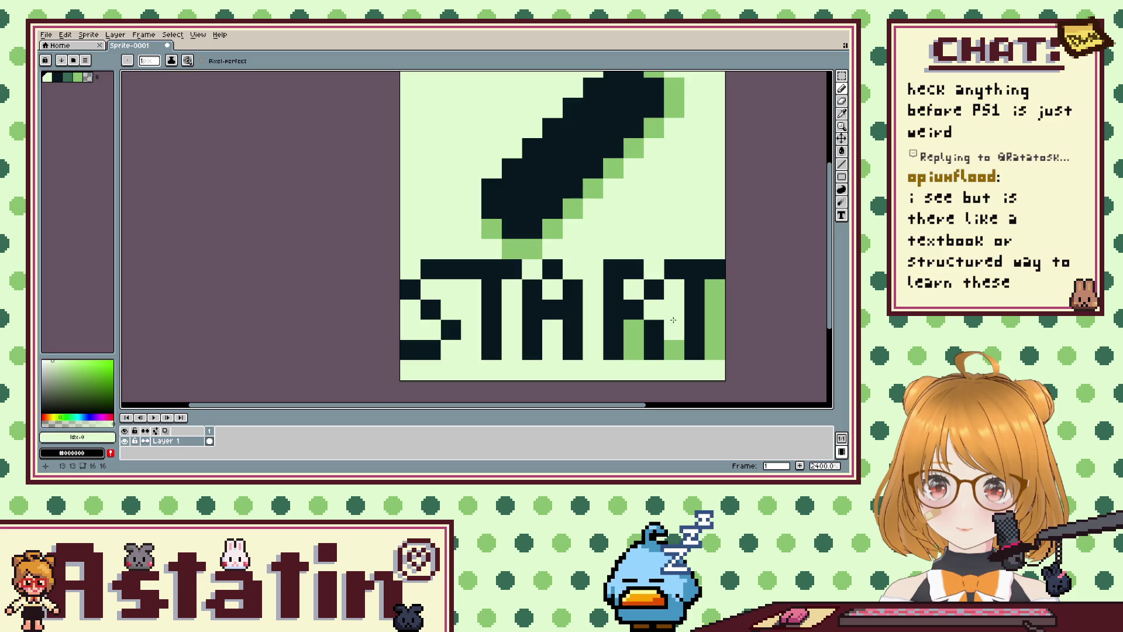
{"action": "right_click", "coordinate": [634, 331]}
{"action": "right_click", "coordinate": [634, 349]}
{"action": "right_click", "coordinate": [715, 310]}
{"action": "right_click", "coordinate": [715, 290]}
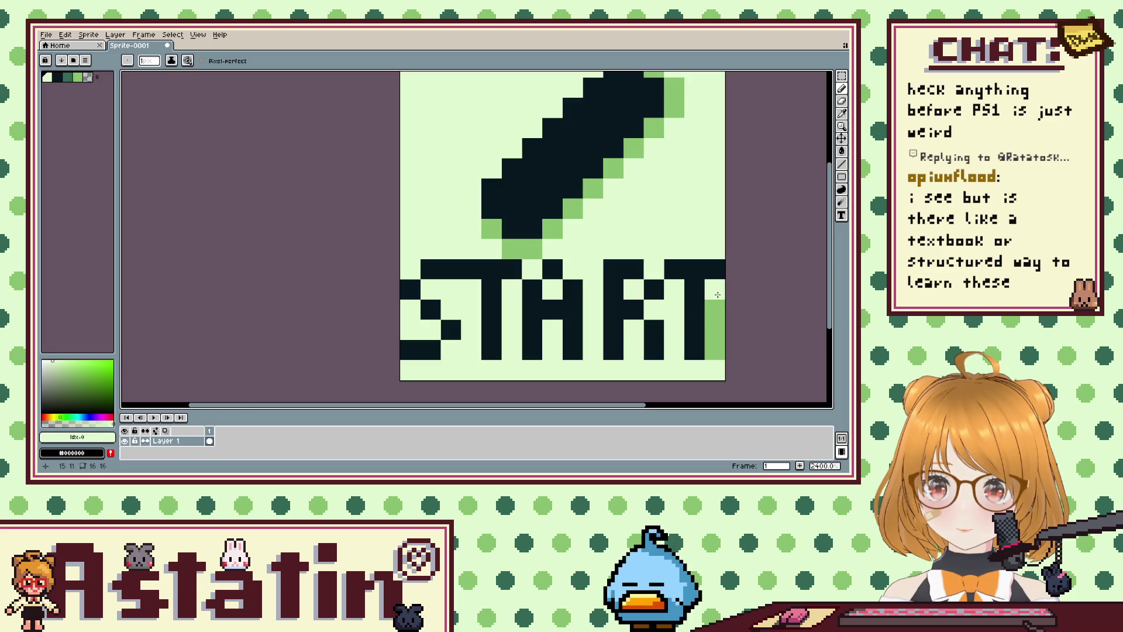
{"action": "right_click", "coordinate": [713, 344]}
{"action": "left_click", "coordinate": [77, 77]}
Outline the button's left edge, top and upper-right edge in green.
{"action": "left_click", "coordinate": [454, 220]}
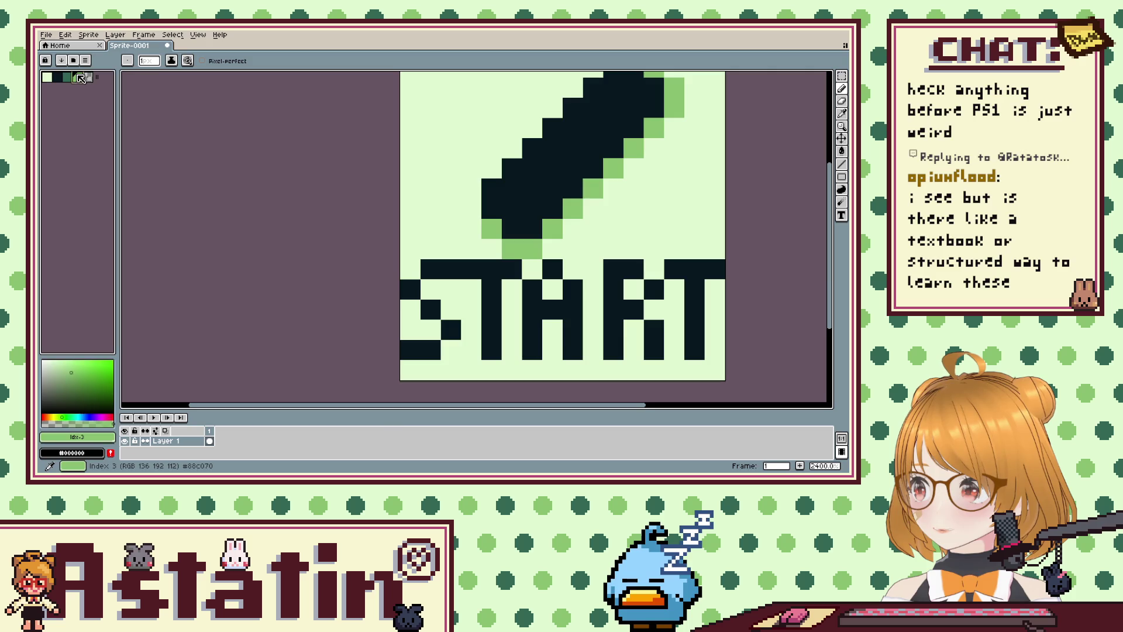
{"action": "left_click_drag", "start_coordinate": [471, 208], "coordinate": [513, 147]}
{"action": "scroll", "coordinate": [513, 148], "scroll_direction": "down", "scroll_amount": 6}
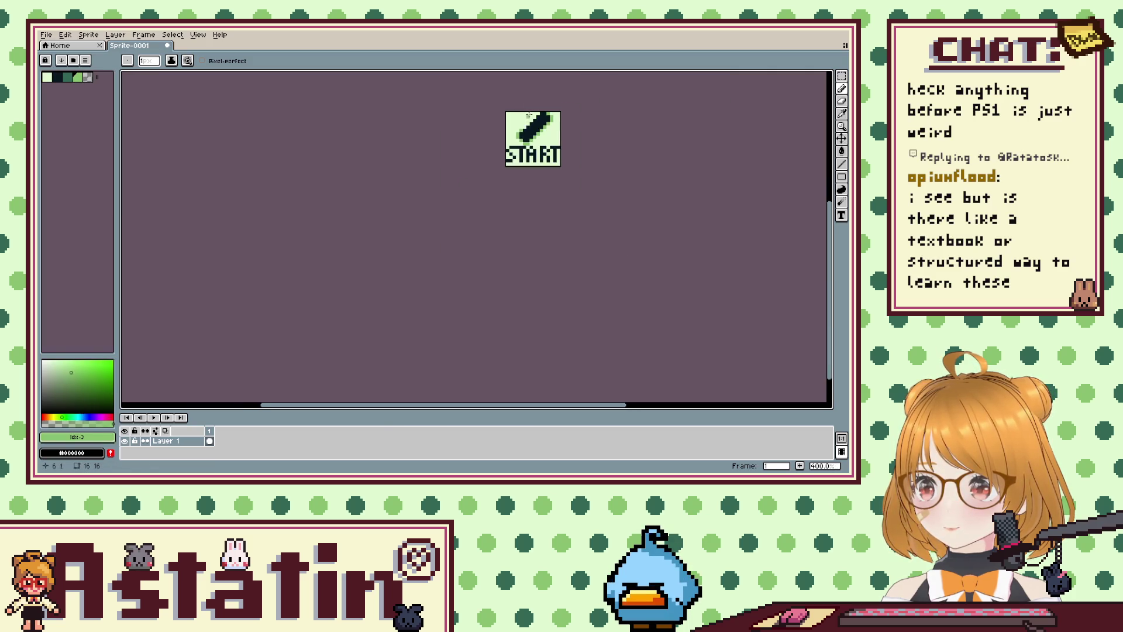
{"action": "scroll", "coordinate": [521, 92], "scroll_direction": "up", "scroll_amount": 5}
{"action": "scroll", "coordinate": [521, 92], "scroll_direction": "up", "scroll_amount": 1}
{"action": "left_click", "coordinate": [579, 156]}
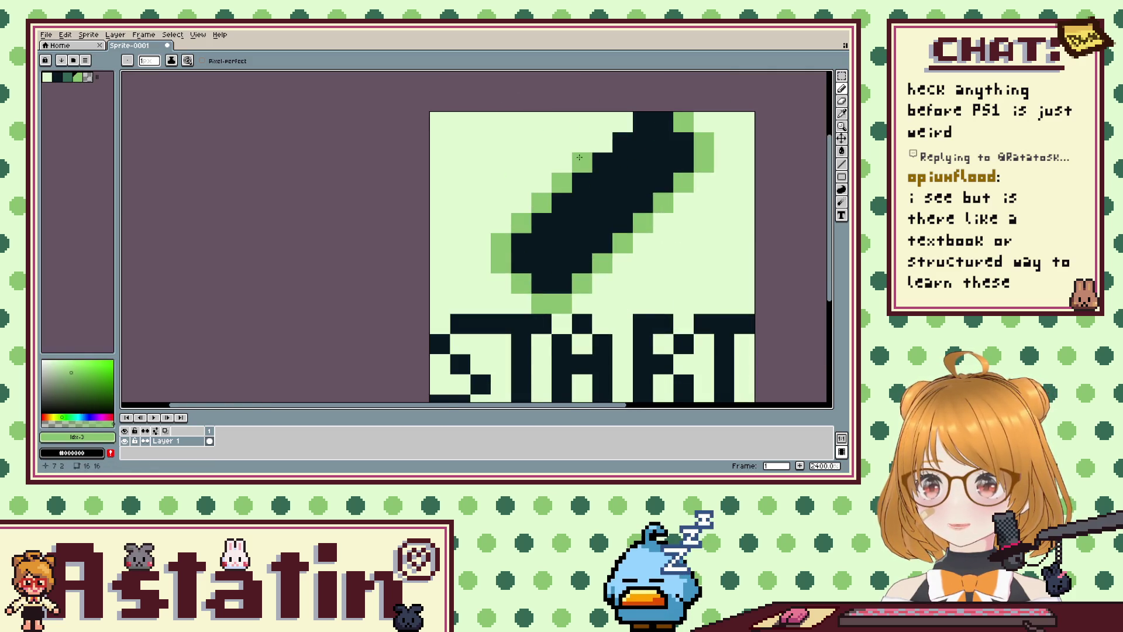
{"action": "scroll", "coordinate": [621, 144], "scroll_direction": "down", "scroll_amount": 4}
{"action": "scroll", "coordinate": [617, 174], "scroll_direction": "up", "scroll_amount": 4}
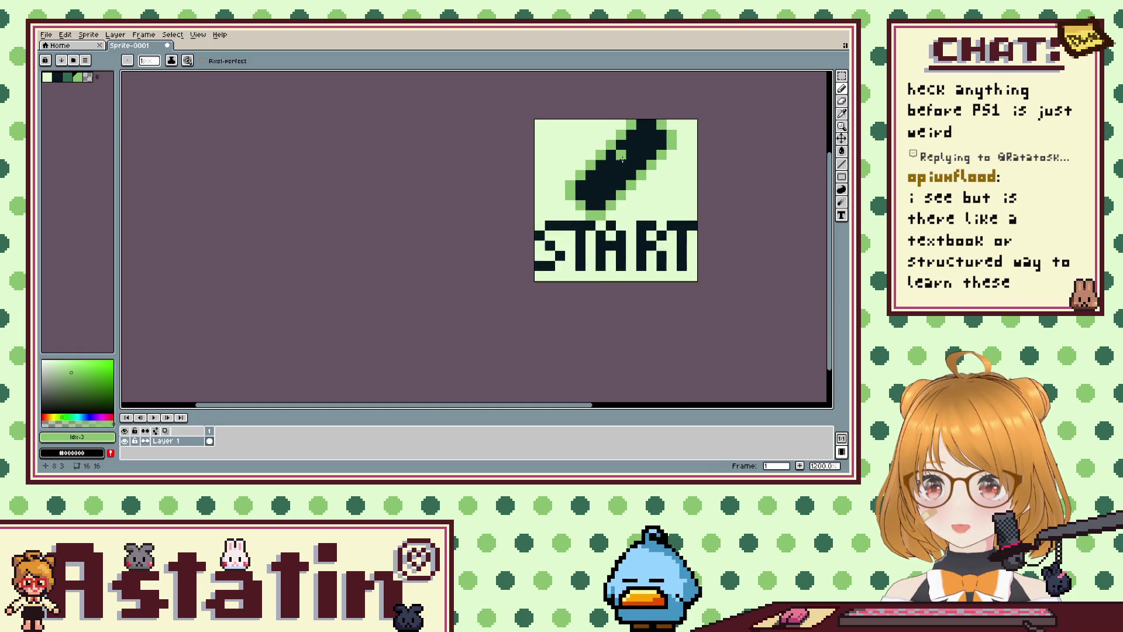
{"action": "scroll", "coordinate": [638, 255], "scroll_direction": "down", "scroll_amount": 8}
{"action": "scroll", "coordinate": [638, 257], "scroll_direction": "up", "scroll_amount": 1}
{"action": "scroll", "coordinate": [634, 264], "scroll_direction": "up", "scroll_amount": 2}
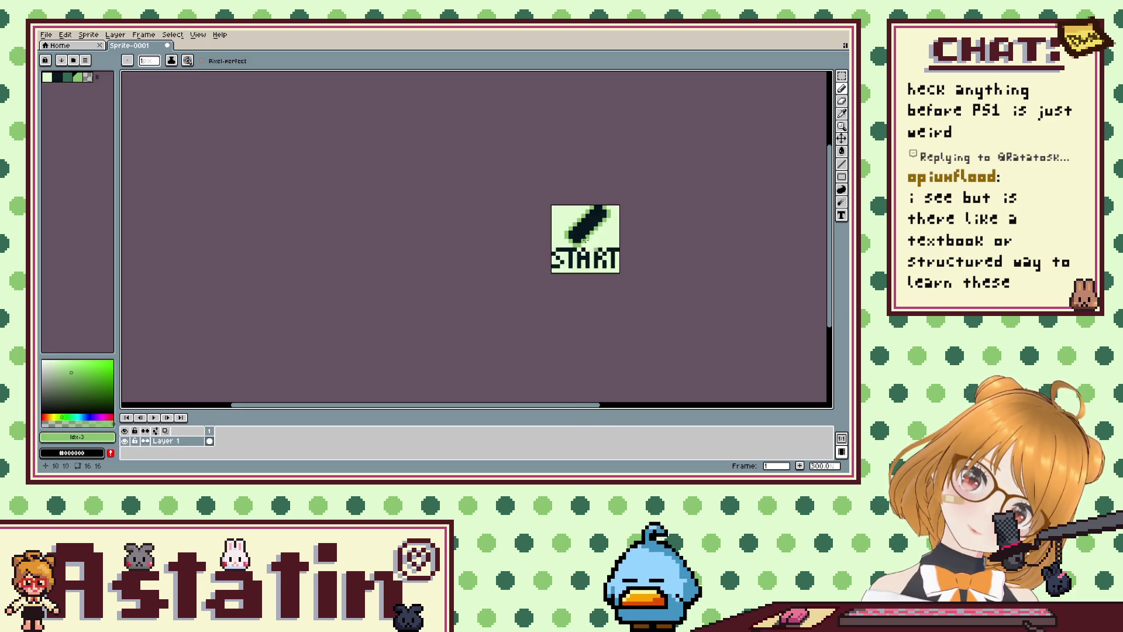
{"action": "scroll", "coordinate": [591, 219], "scroll_direction": "up", "scroll_amount": 3}
{"action": "scroll", "coordinate": [591, 218], "scroll_direction": "up", "scroll_amount": 1}
{"action": "mouse_move", "coordinate": [676, 194]}
{"action": "left_mouse_down"}
{"action": "mouse_move", "coordinate": [725, 262]}
{"action": "mouse_move", "coordinate": [707, 214]}
{"action": "left_mouse_up"}
{"action": "scroll", "coordinate": [707, 214], "scroll_direction": "down", "scroll_amount": 1}
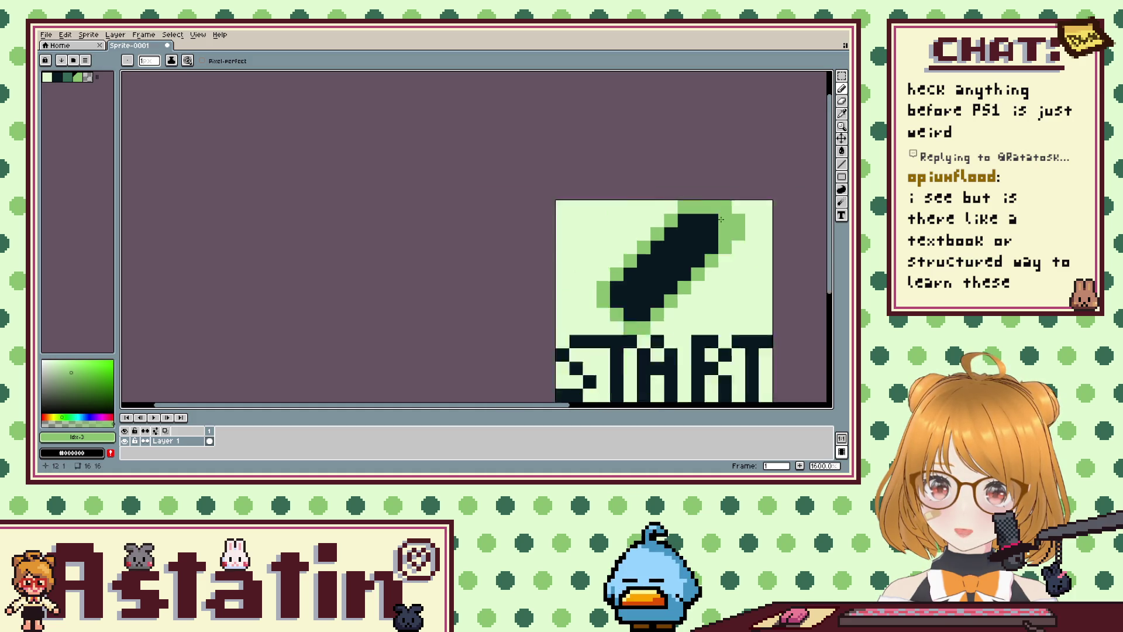
Tidy the top row, clearing the cells at columns 11–12 and the top-right outline to pale.
{"action": "left_click", "coordinate": [761, 199]}
{"action": "key", "text": "ctrl+z"}
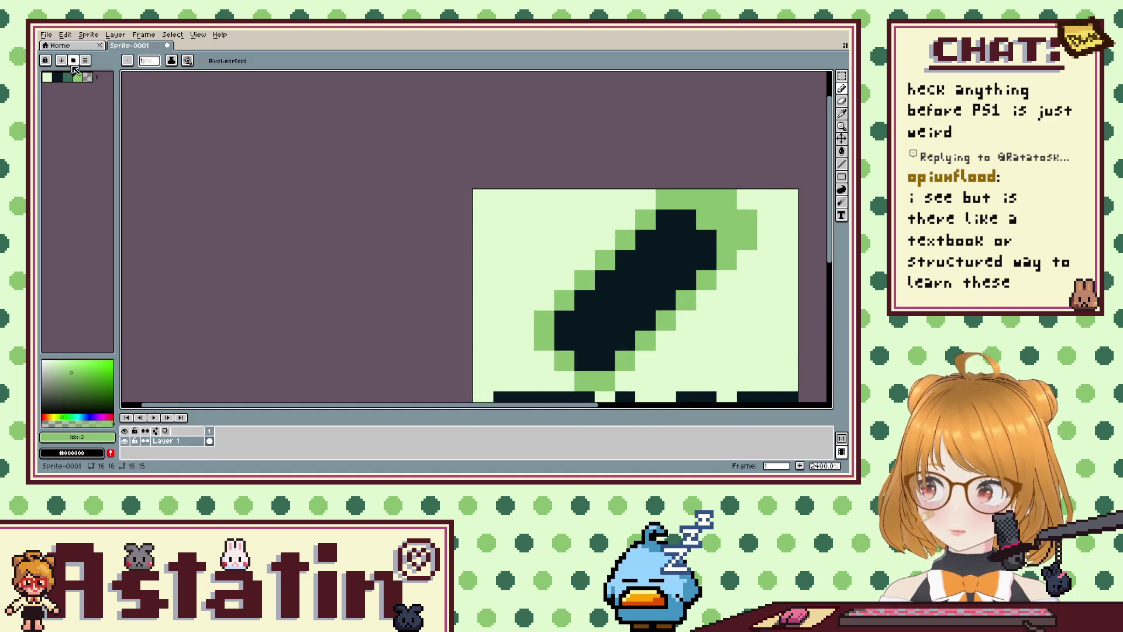
{"action": "left_click", "coordinate": [746, 199], "text": "alt"}
{"action": "left_click", "coordinate": [682, 197]}
{"action": "key", "text": "ctrl+z"}
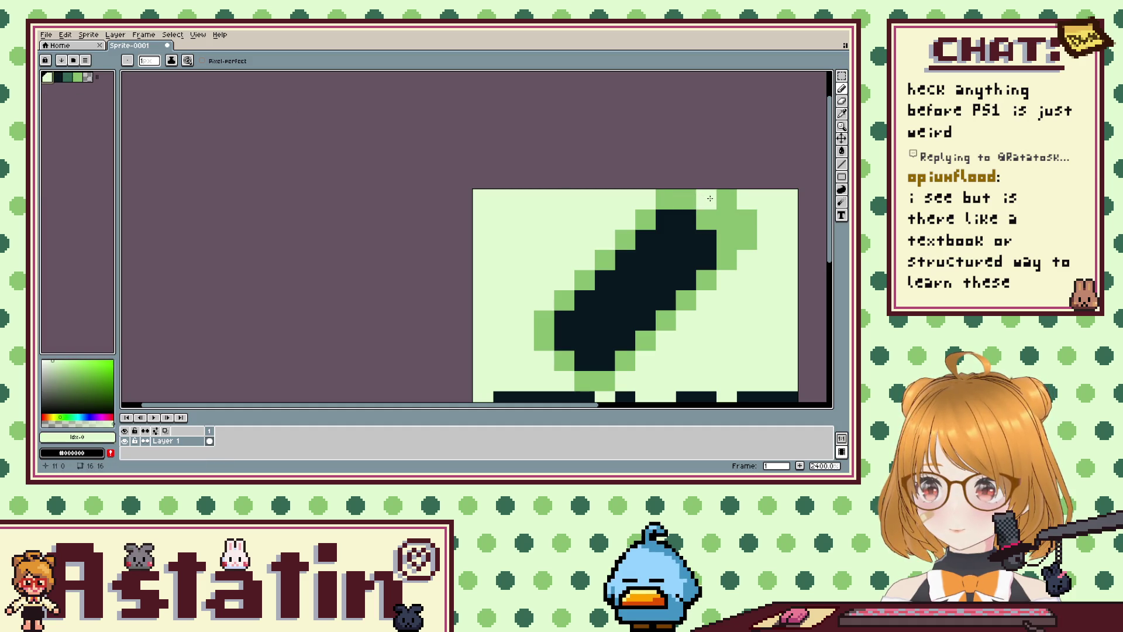
{"action": "left_click_drag", "start_coordinate": [706, 198], "coordinate": [727, 198]}
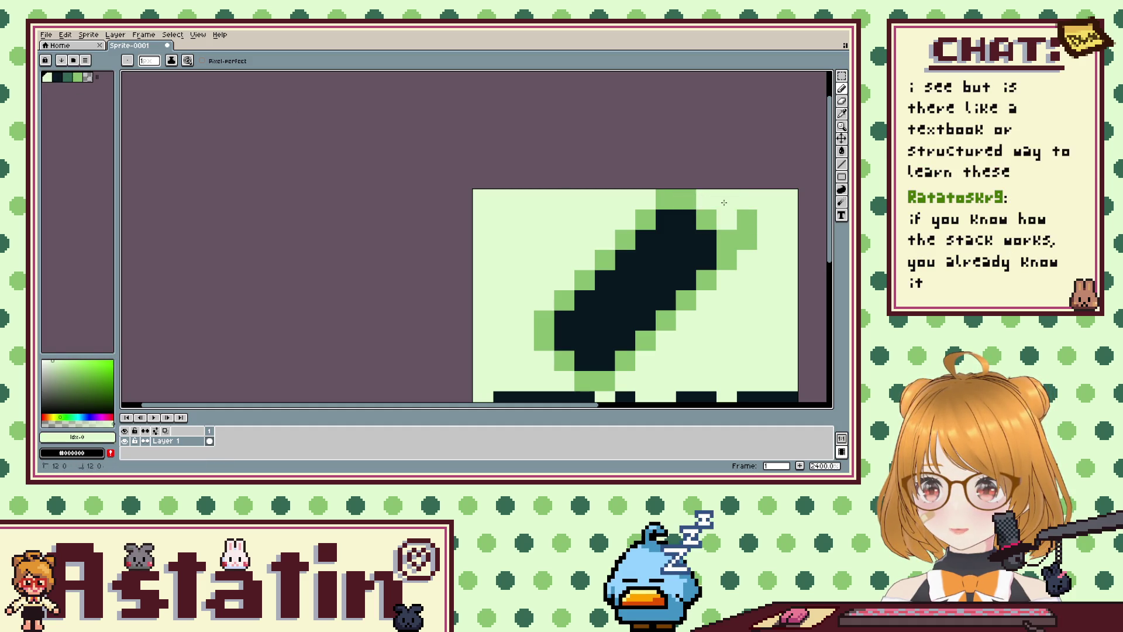
{"action": "left_click", "coordinate": [746, 219]}
Zoom in on the sprite and make dark green the drawing colour.
{"action": "scroll", "coordinate": [767, 234], "scroll_direction": "down", "scroll_amount": 5}
{"action": "scroll", "coordinate": [766, 234], "scroll_direction": "down", "scroll_amount": 2}
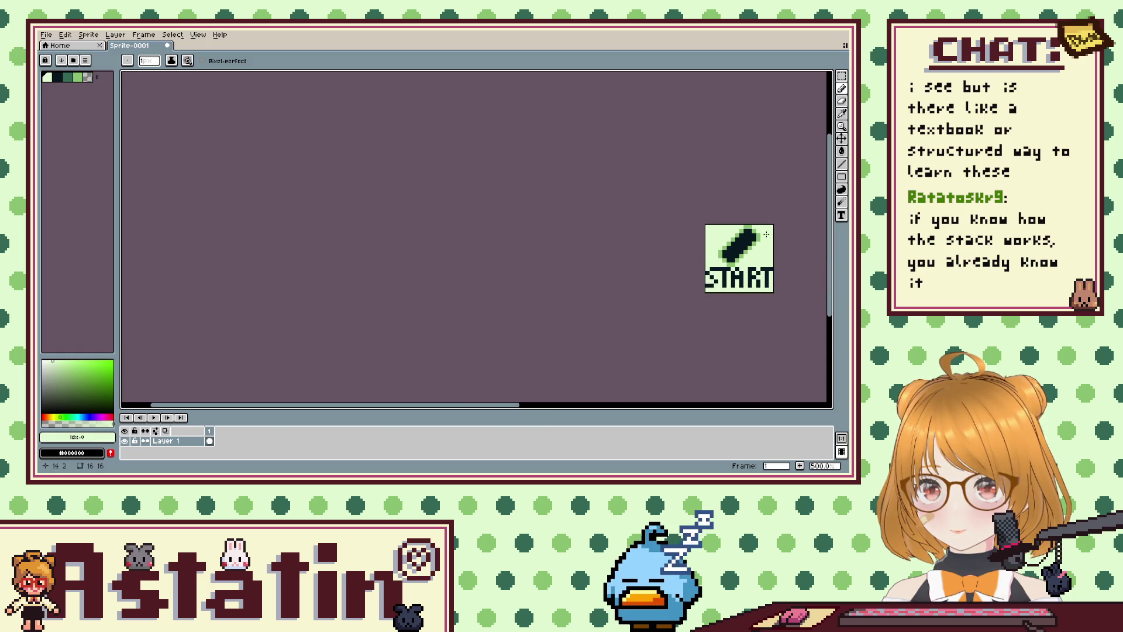
{"action": "scroll", "coordinate": [767, 234], "scroll_direction": "down", "scroll_amount": 4}
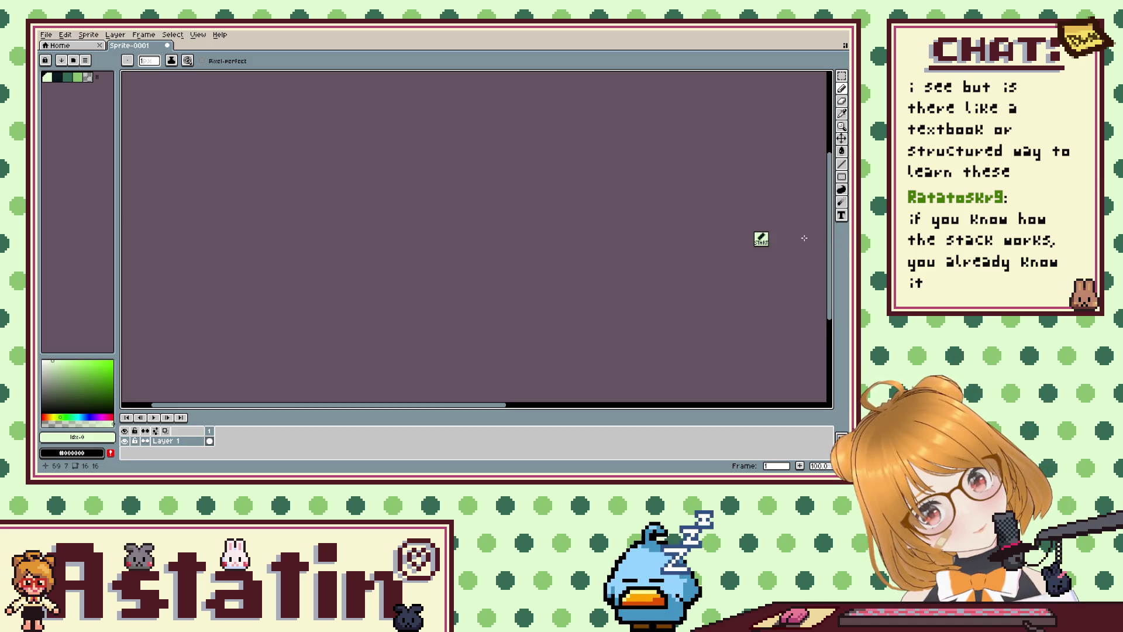
{"action": "scroll", "coordinate": [764, 239], "scroll_direction": "up", "scroll_amount": 4}
{"action": "scroll", "coordinate": [764, 239], "scroll_direction": "up", "scroll_amount": 7}
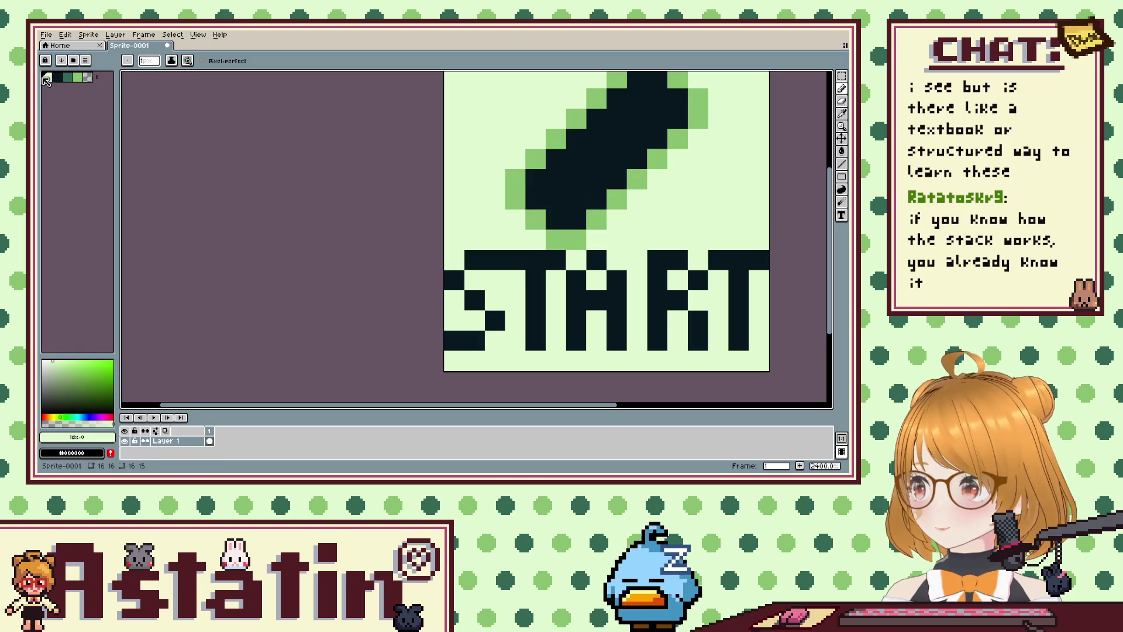
{"action": "left_click", "coordinate": [67, 77]}
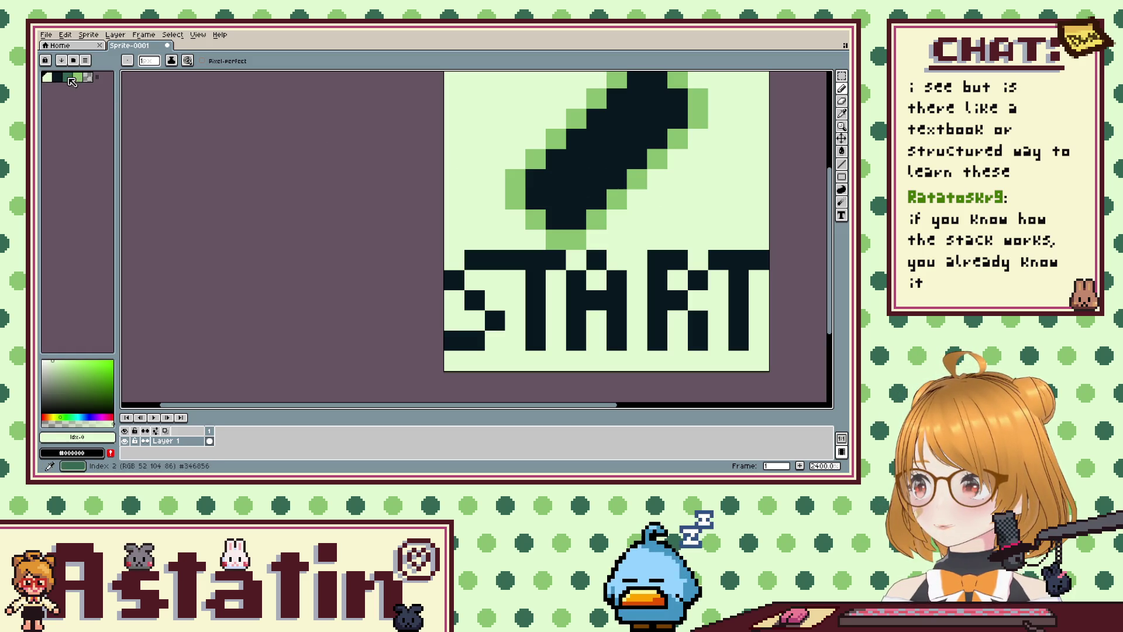
Fill the slanted bar dark green and blacken its lower-right light green edge pixels.
{"action": "left_click", "coordinate": [843, 152]}
{"action": "left_click", "coordinate": [639, 143]}
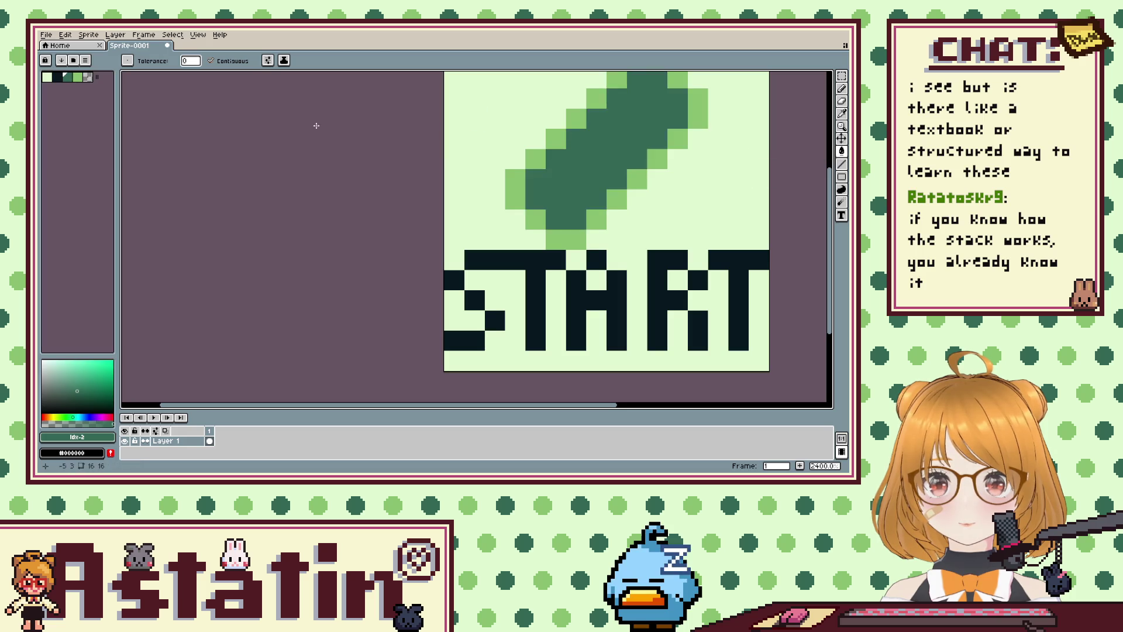
{"action": "left_click", "coordinate": [59, 77]}
{"action": "left_click", "coordinate": [575, 240]}
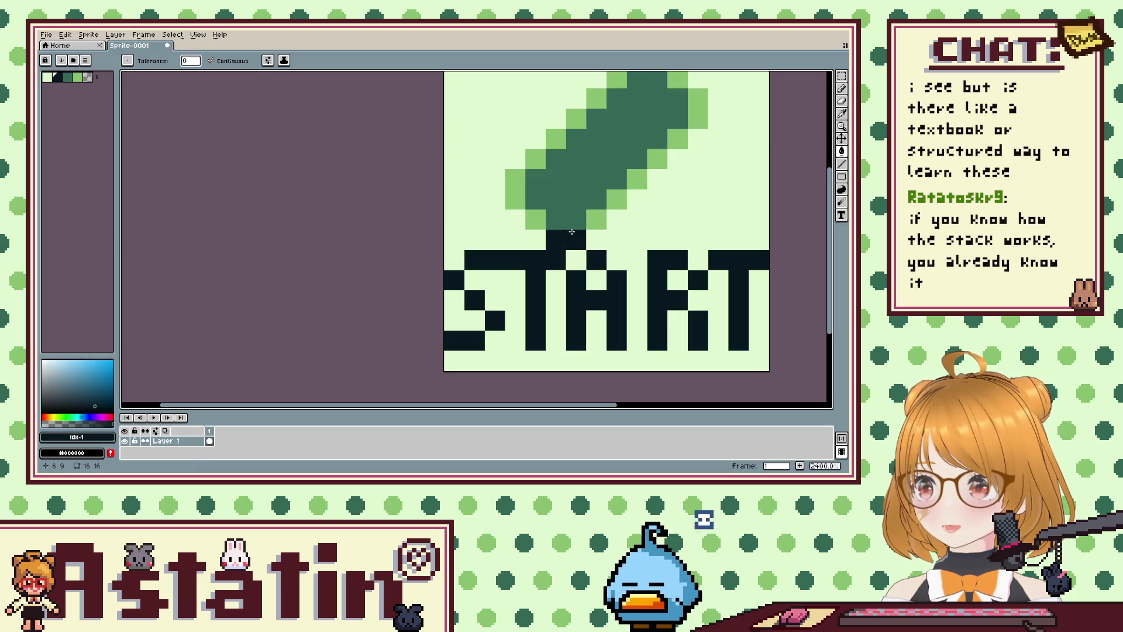
{"action": "left_click", "coordinate": [597, 220]}
{"action": "left_click", "coordinate": [617, 199]}
{"action": "left_click", "coordinate": [633, 182]}
Blacken the bar's remaining light green edge pixels on the upper-right, lower-left and upper-left.
{"action": "left_click", "coordinate": [656, 159]}
{"action": "left_click", "coordinate": [677, 140]}
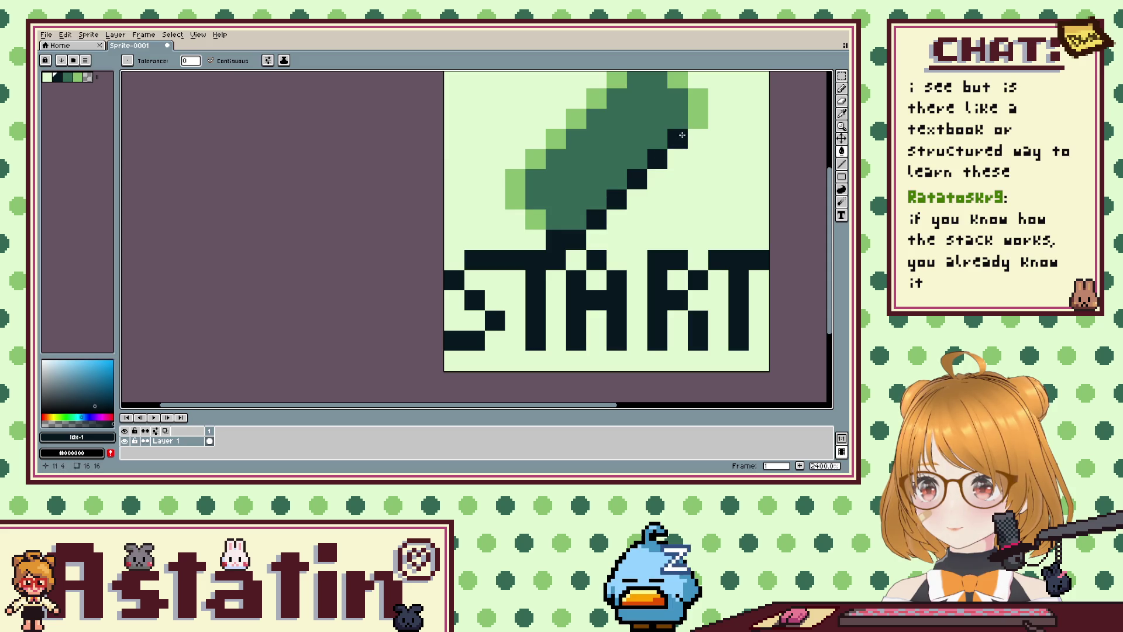
{"action": "left_click", "coordinate": [698, 112]}
{"action": "left_click", "coordinate": [681, 81]}
{"action": "left_click", "coordinate": [536, 220]}
{"action": "left_click", "coordinate": [519, 202]}
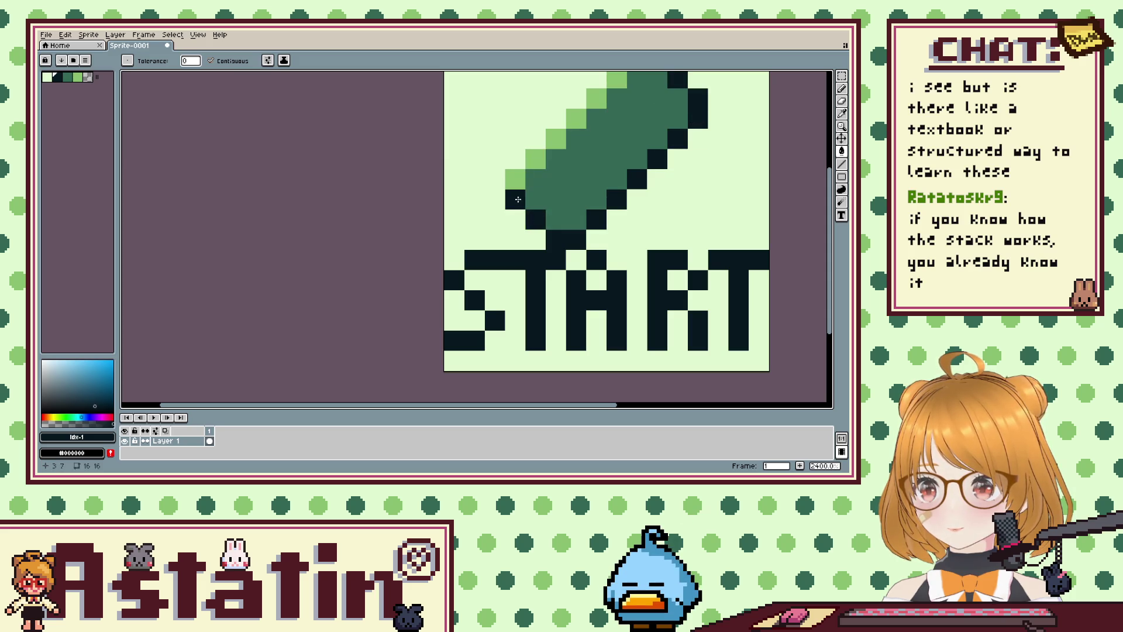
{"action": "left_click", "coordinate": [556, 139]}
{"action": "left_click", "coordinate": [577, 119]}
{"action": "scroll", "coordinate": [559, 149], "scroll_direction": "down", "scroll_amount": 4}
{"action": "scroll", "coordinate": [580, 123], "scroll_direction": "up", "scroll_amount": 1}
{"action": "left_click", "coordinate": [587, 113]}
{"action": "left_click", "coordinate": [580, 122]}
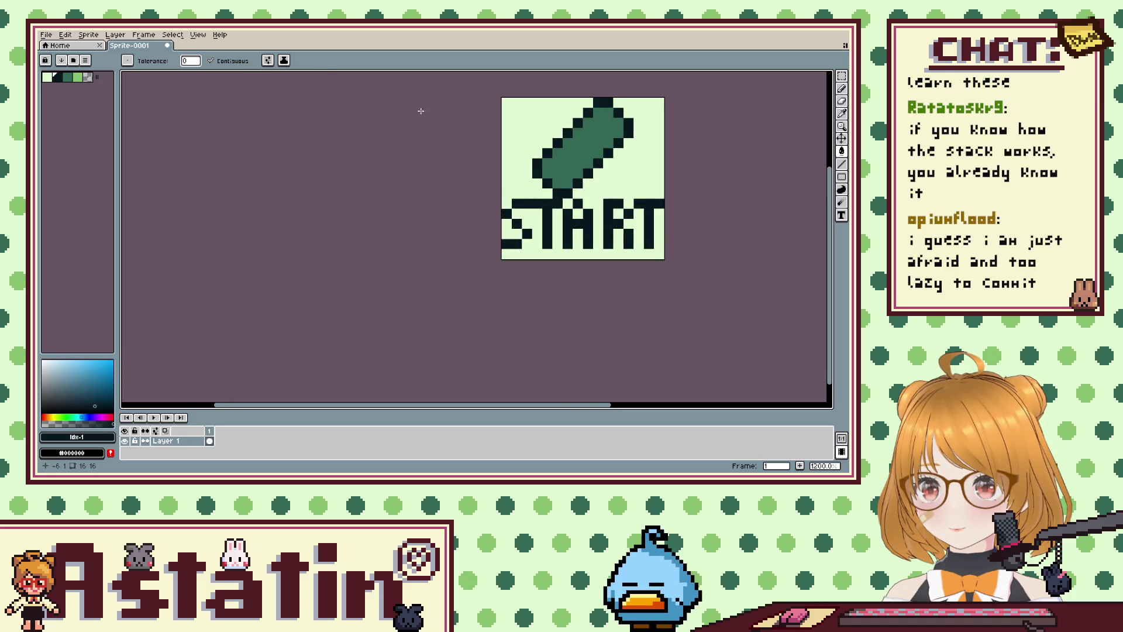
Try filling the bar with light green, then undo that fill.
{"action": "left_click", "coordinate": [77, 76]}
{"action": "left_click", "coordinate": [581, 142]}
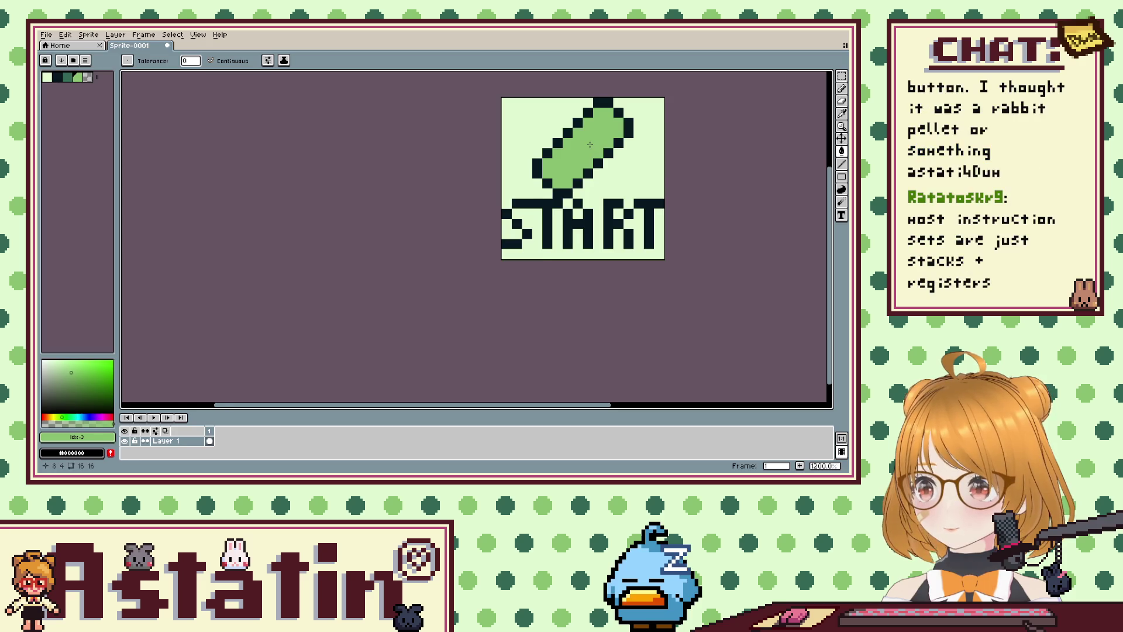
{"action": "scroll", "coordinate": [655, 161], "scroll_direction": "down", "scroll_amount": 4}
{"action": "scroll", "coordinate": [661, 167], "scroll_direction": "down", "scroll_amount": 2}
{"action": "scroll", "coordinate": [664, 171], "scroll_direction": "down", "scroll_amount": 2}
{"action": "scroll", "coordinate": [658, 168], "scroll_direction": "up", "scroll_amount": 1}
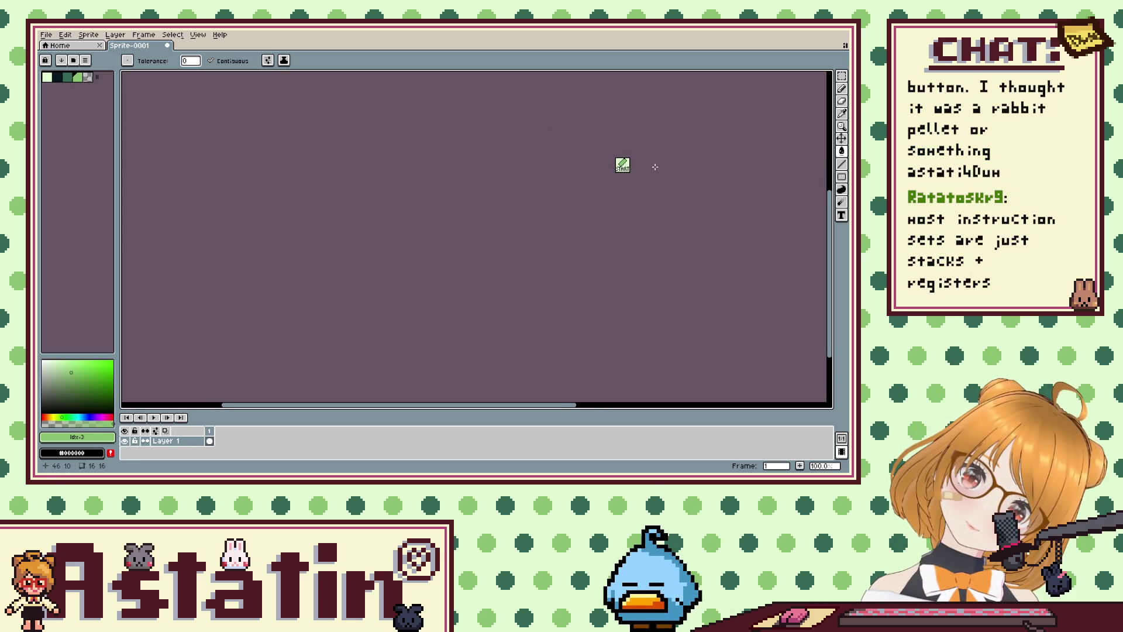
{"action": "scroll", "coordinate": [623, 161], "scroll_direction": "up", "scroll_amount": 8}
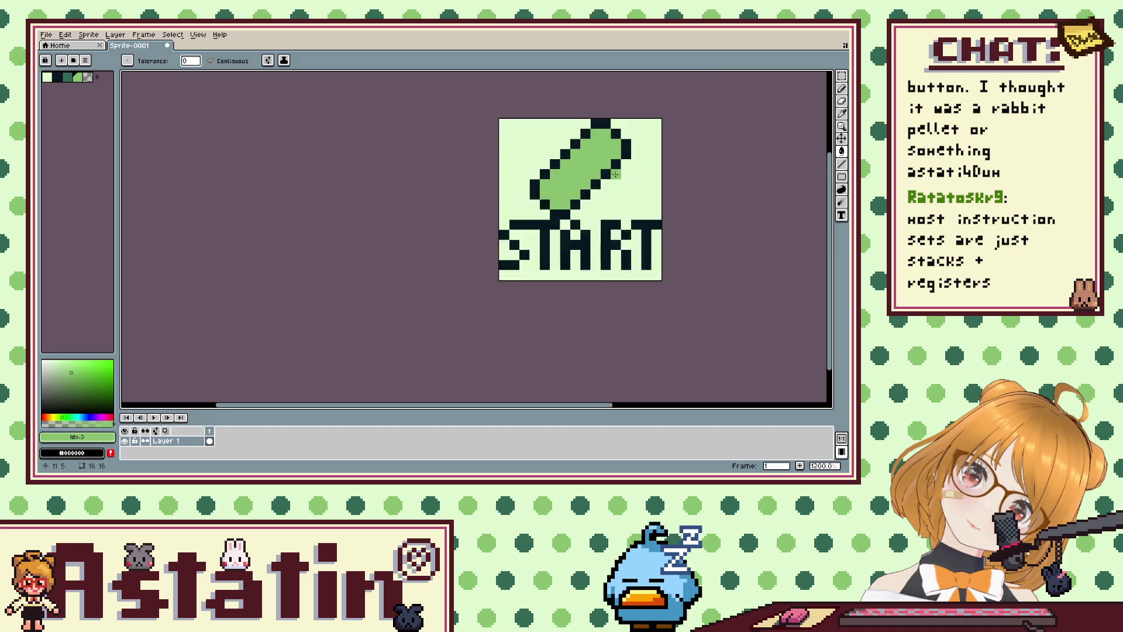
{"action": "scroll", "coordinate": [622, 161], "scroll_direction": "up", "scroll_amount": 3}
{"action": "scroll", "coordinate": [513, 212], "scroll_direction": "down", "scroll_amount": 6}
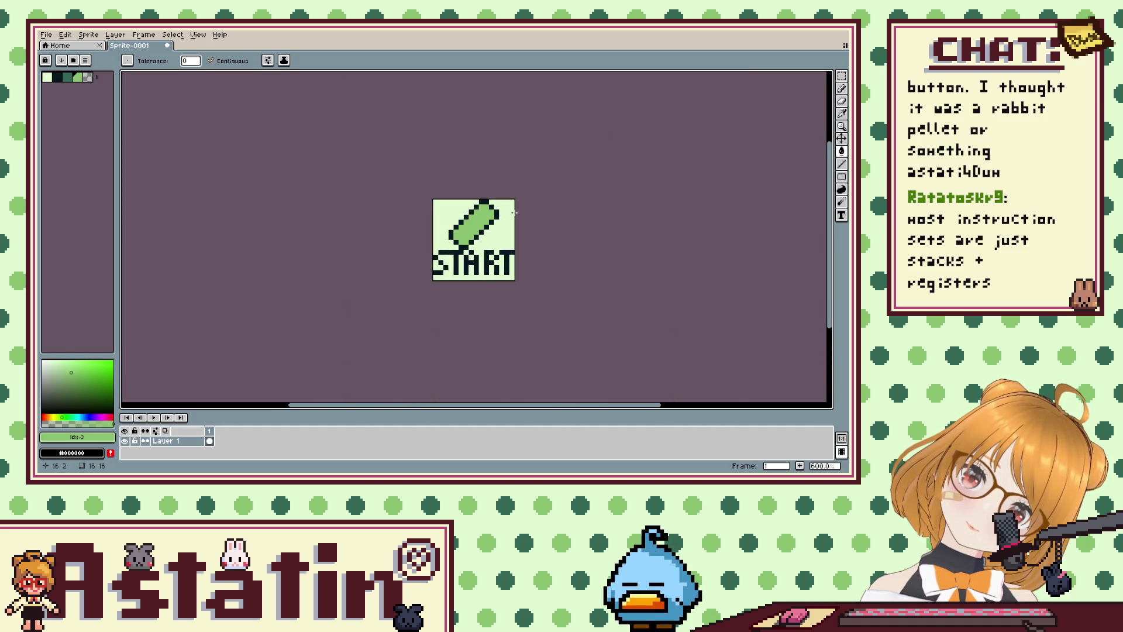
{"action": "key", "text": "v"}
{"action": "key", "text": "ctrl+z"}
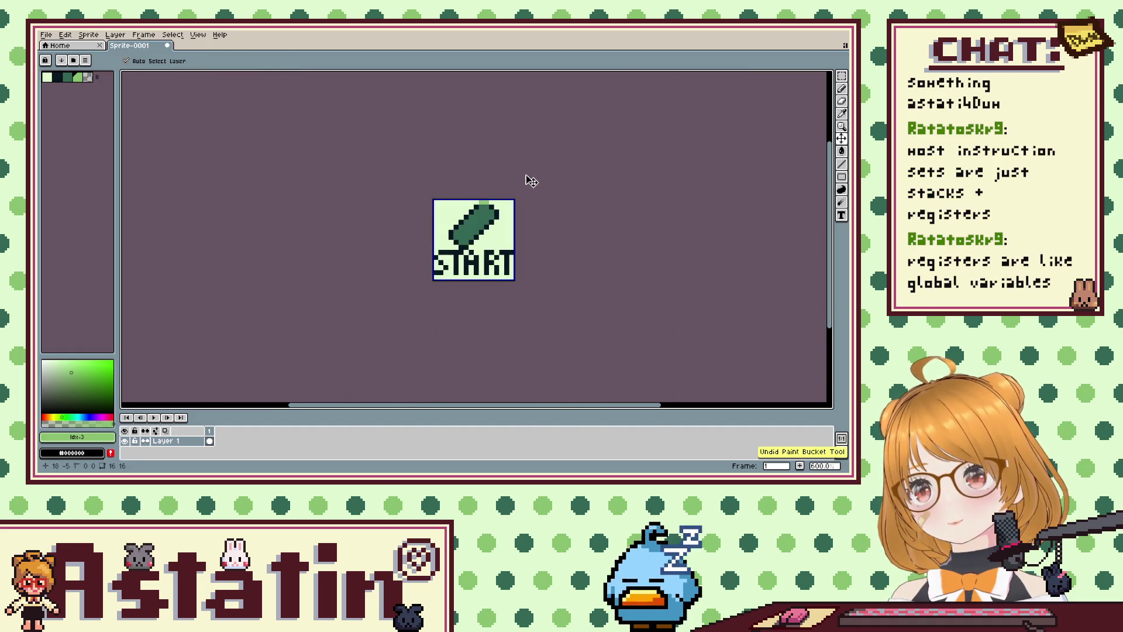
Undo the bar's green recolouring and black outline, redoing the last pencil stroke.
{"action": "key", "text": "ctrl+z"}
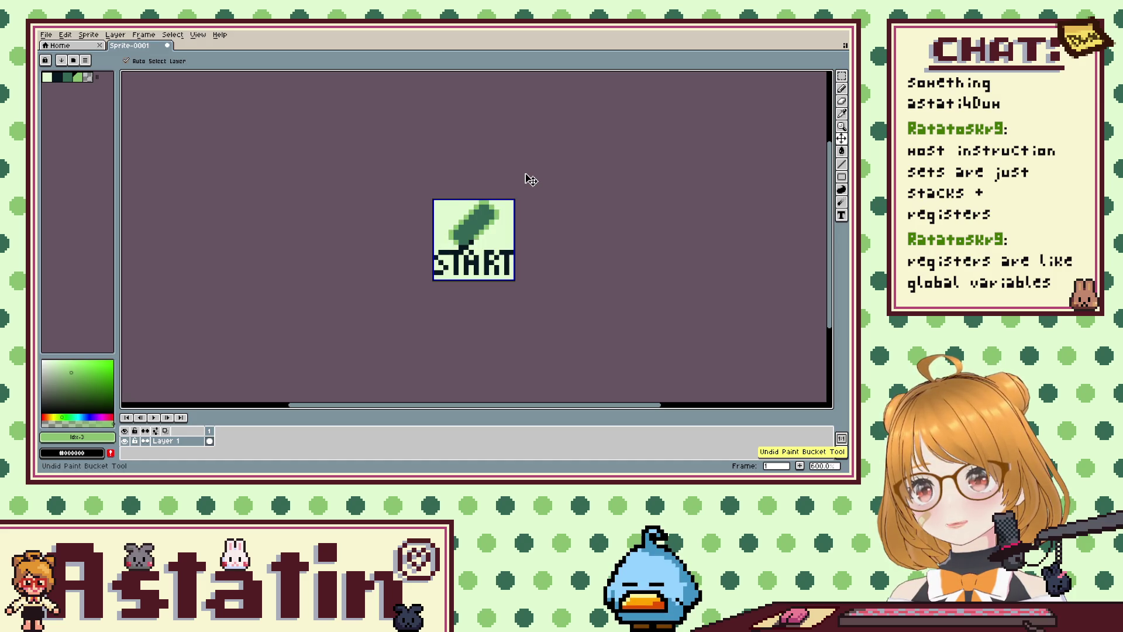
{"action": "key", "text": "ctrl+z"}
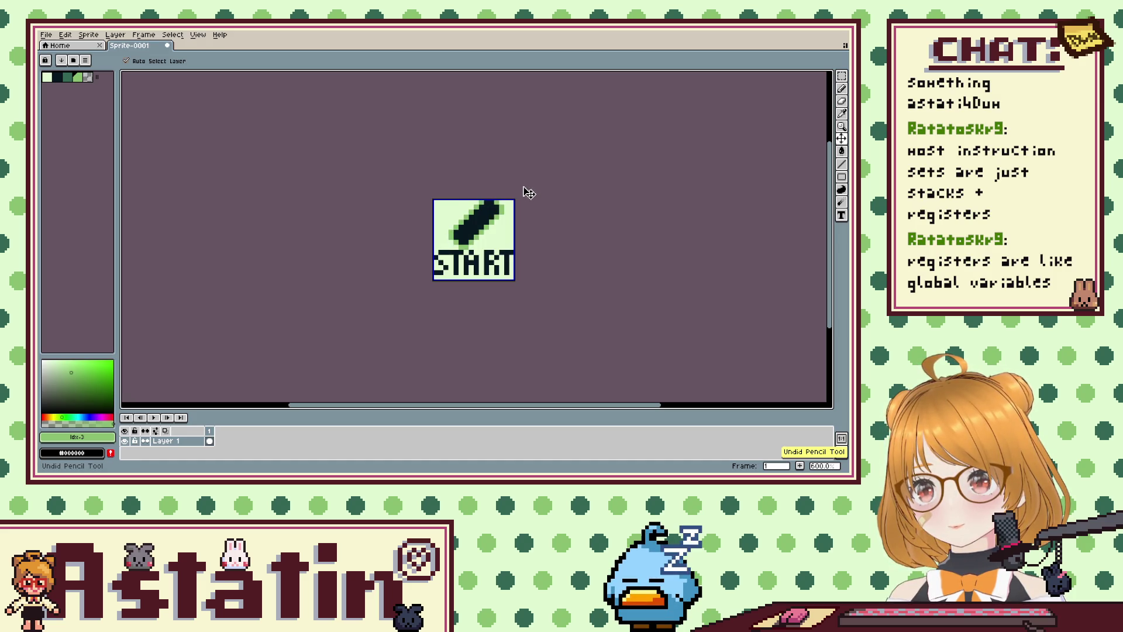
{"action": "key", "text": "ctrl+z"}
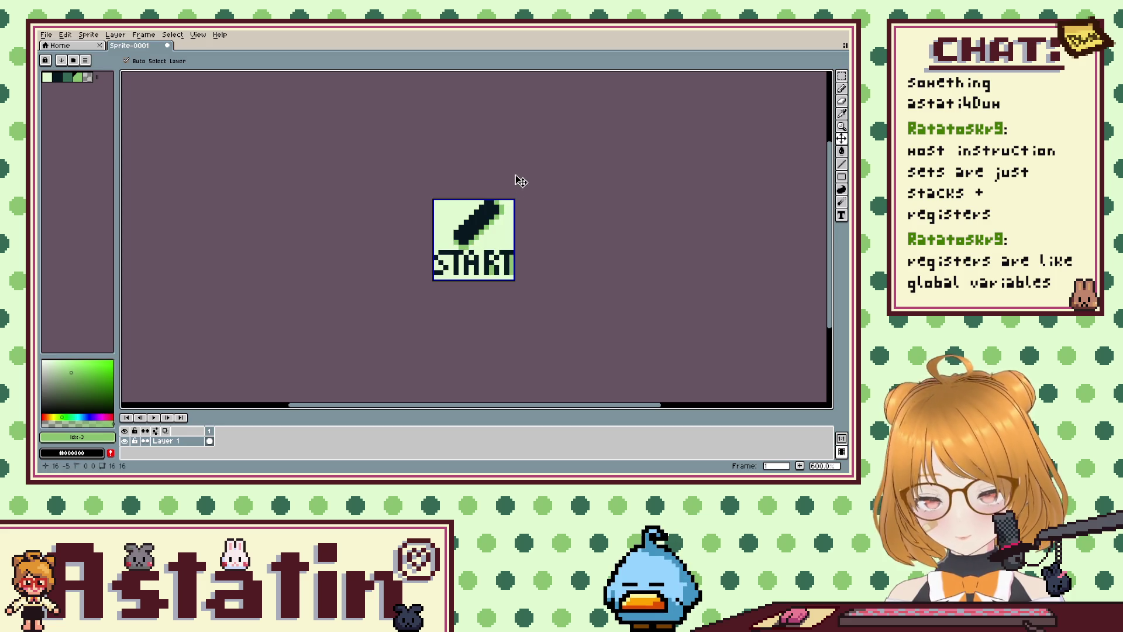
{"action": "key", "text": "ctrl+y"}
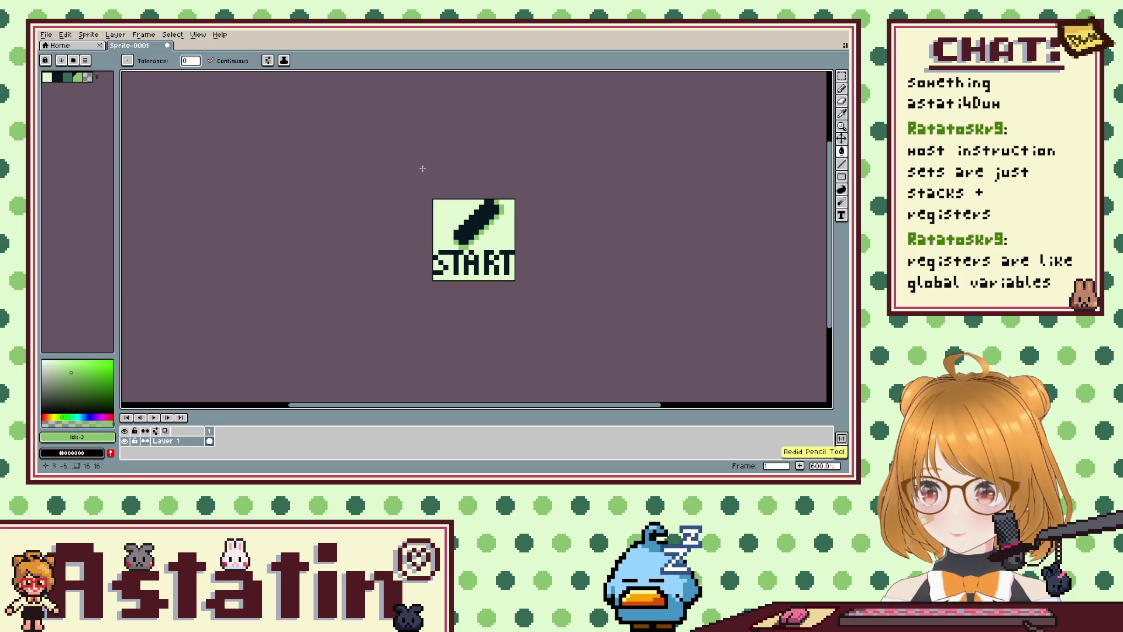
{"action": "scroll", "coordinate": [435, 214], "scroll_direction": "up", "scroll_amount": 3}
{"action": "scroll", "coordinate": [435, 214], "scroll_direction": "up", "scroll_amount": 3}
Replace the light green pixels at the bar's lower-left tip and lower-right edge with pale background green.
{"action": "left_click", "coordinate": [47, 77]}
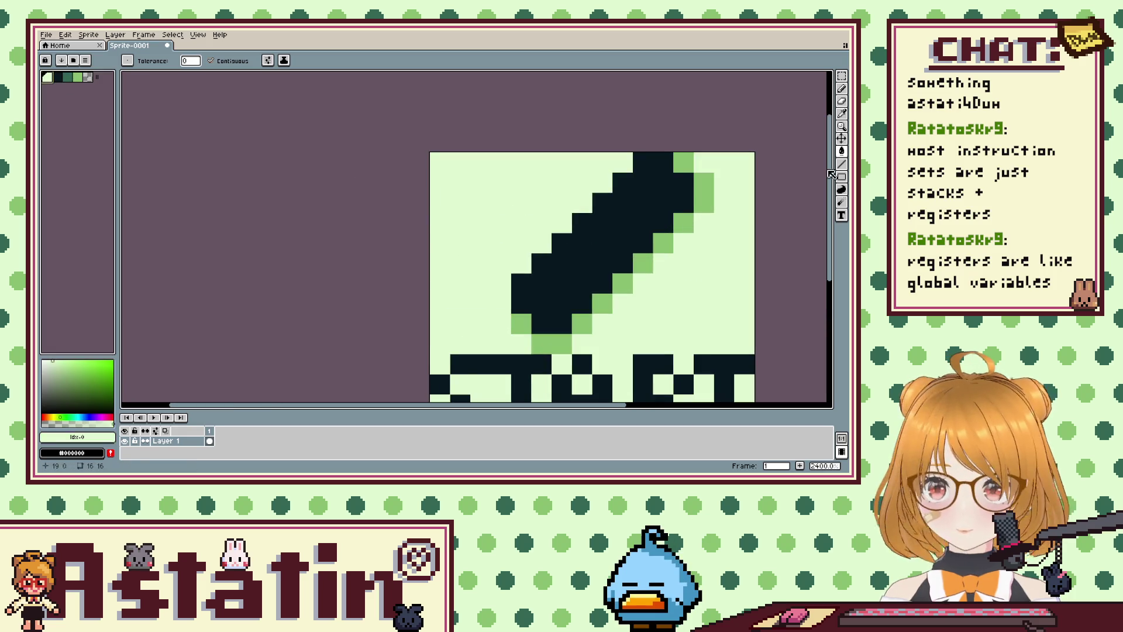
{"action": "left_click", "coordinate": [521, 323]}
{"action": "left_click", "coordinate": [564, 341]}
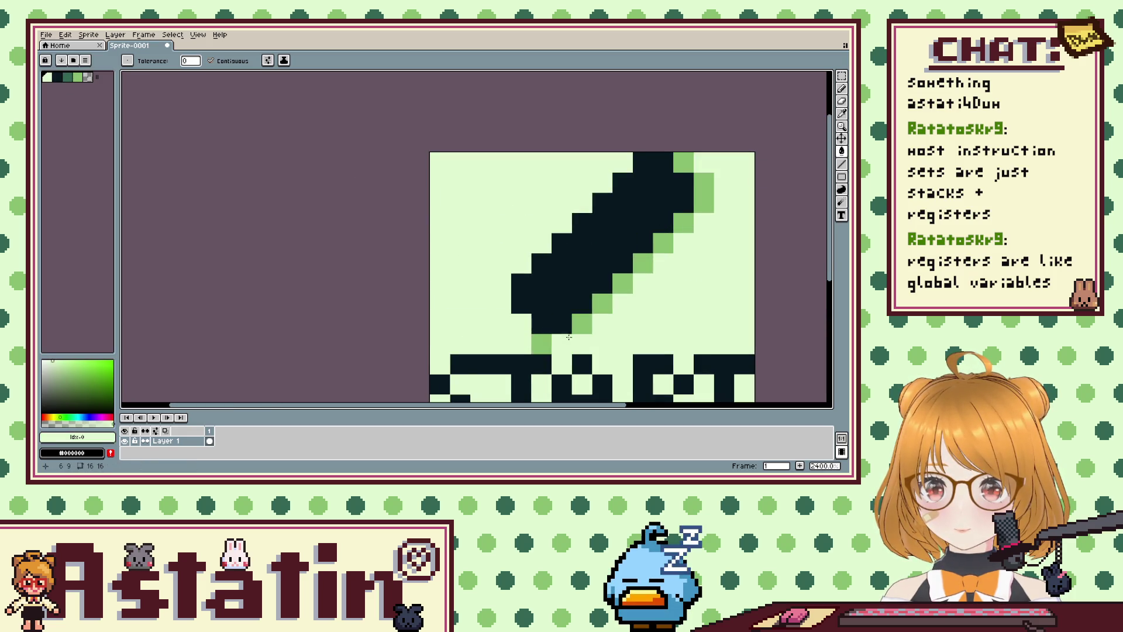
{"action": "left_click", "coordinate": [542, 345]}
{"action": "left_click", "coordinate": [582, 323]}
{"action": "left_click", "coordinate": [602, 303]}
{"action": "left_click", "coordinate": [622, 282]}
{"action": "left_click", "coordinate": [643, 262]}
{"action": "left_click", "coordinate": [664, 242]}
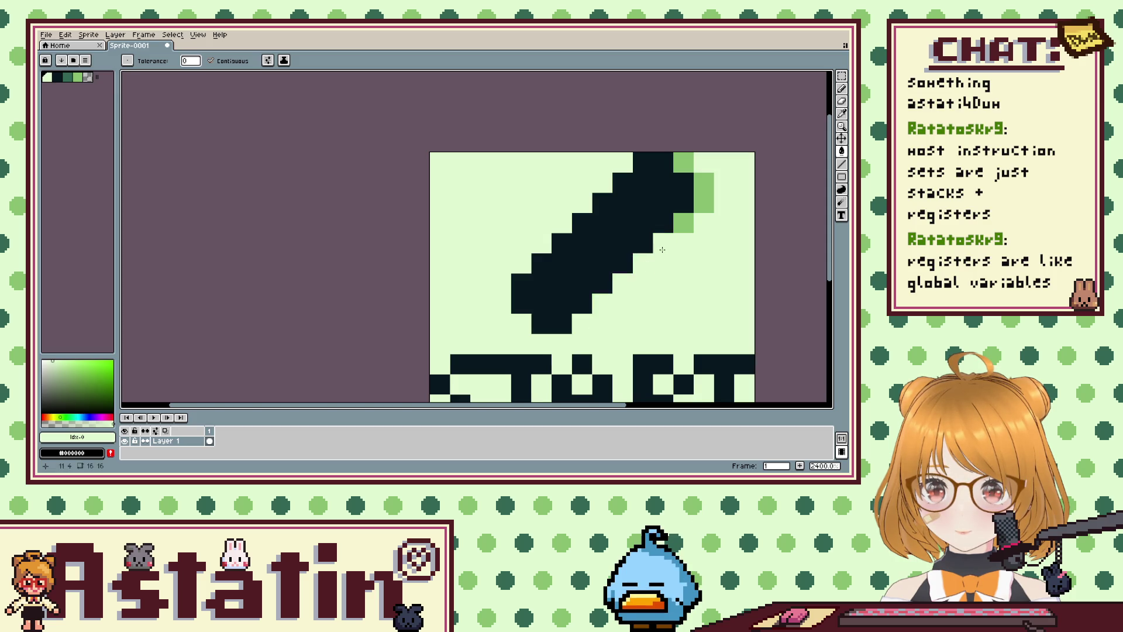
Replace the light green edge at the bar's upper-right tip with pale background green.
{"action": "left_click", "coordinate": [683, 223]}
{"action": "left_click", "coordinate": [704, 203]}
{"action": "left_click", "coordinate": [704, 182]}
{"action": "left_click", "coordinate": [683, 162]}
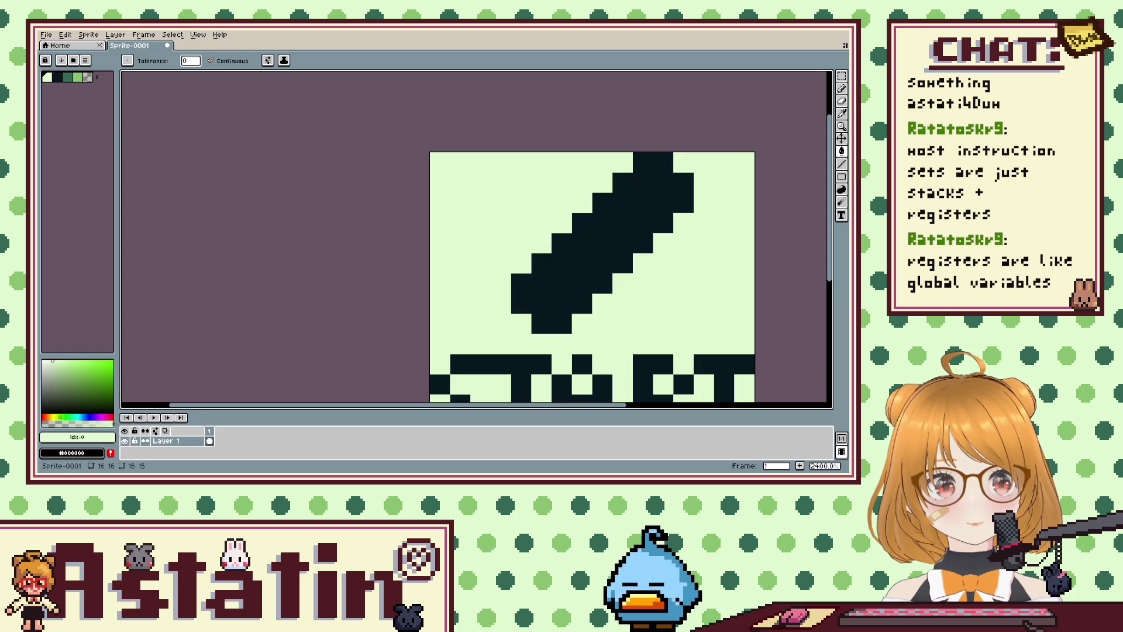
{"action": "scroll", "coordinate": [713, 302], "scroll_direction": "down", "scroll_amount": 3}
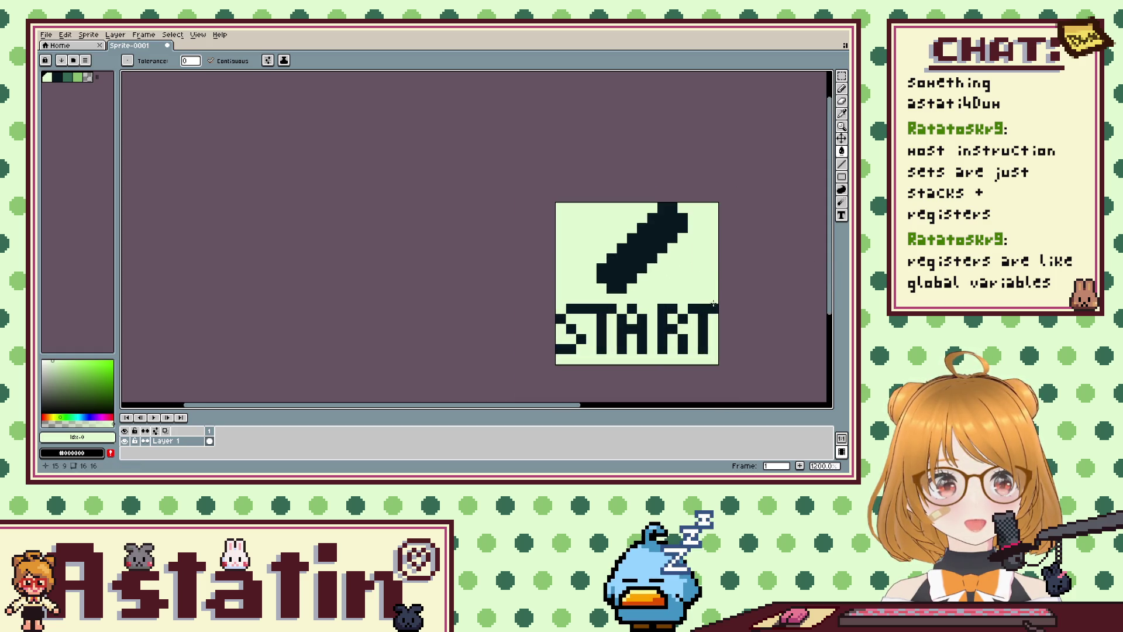
Fill the light gap in START's last T dark and zoom out to check the sprite.
{"action": "left_click", "coordinate": [697, 340]}
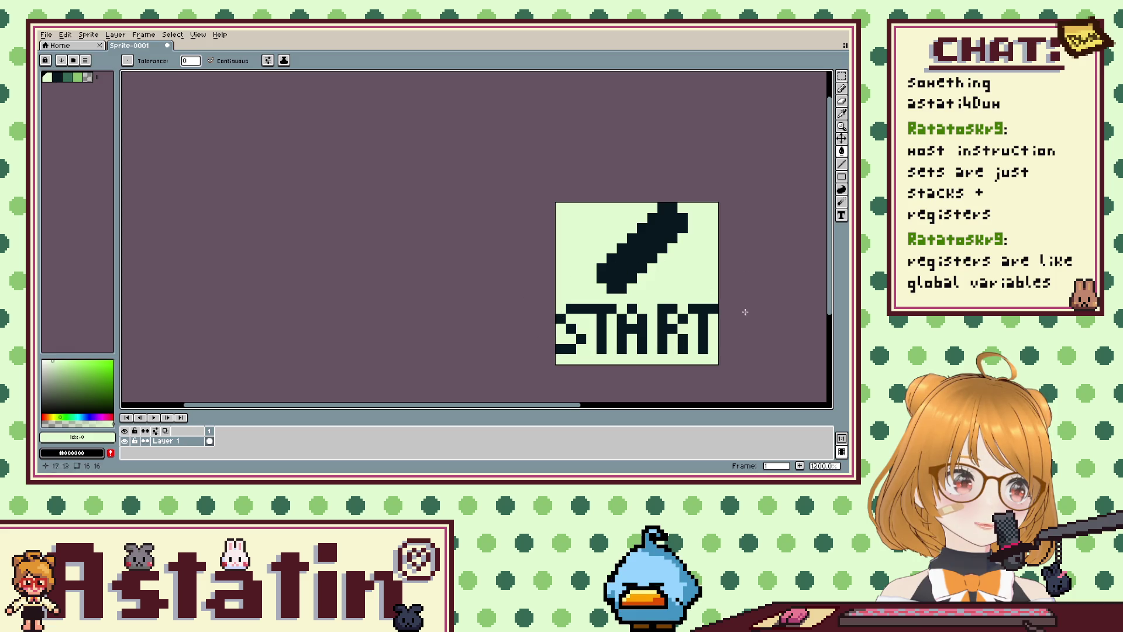
{"action": "scroll", "coordinate": [706, 289], "scroll_direction": "down", "scroll_amount": 5}
{"action": "scroll", "coordinate": [706, 289], "scroll_direction": "down", "scroll_amount": 1}
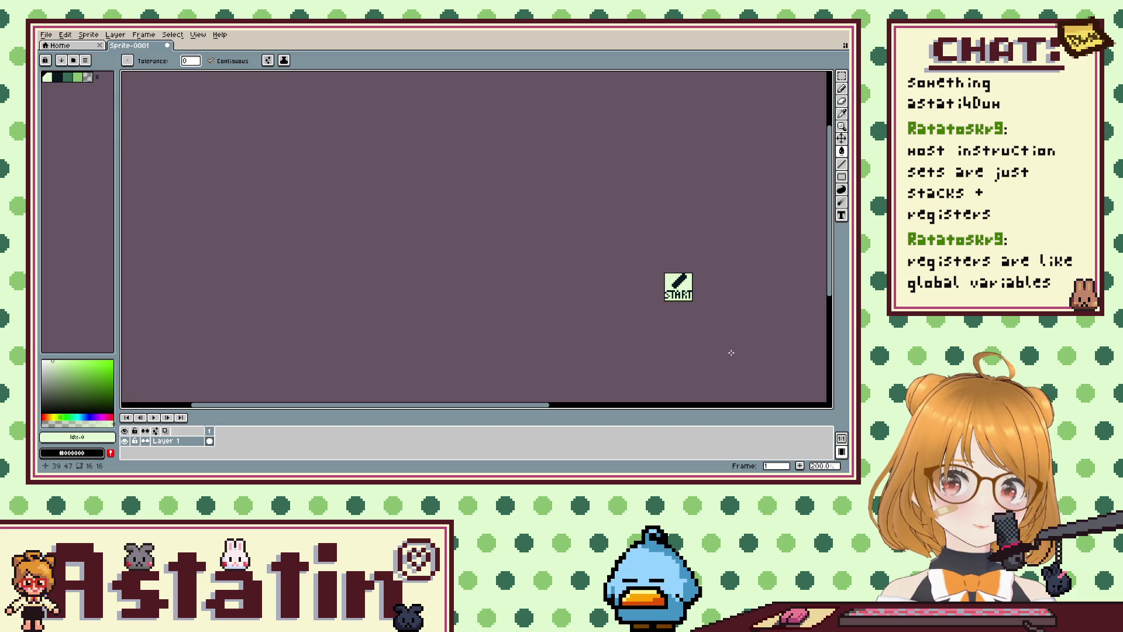
{"action": "scroll", "coordinate": [731, 353], "scroll_direction": "up", "scroll_amount": 1}
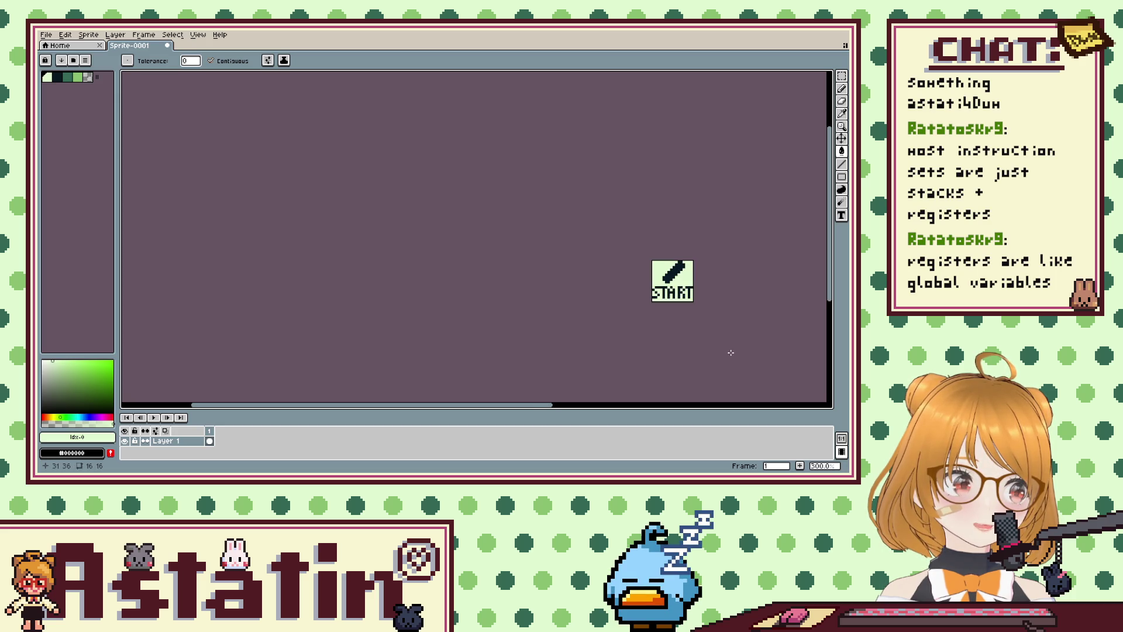